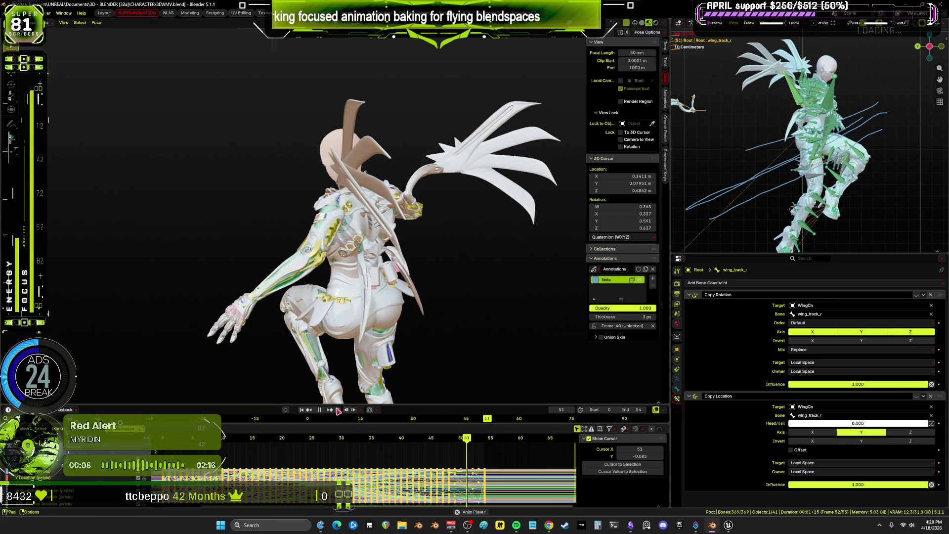
Stop playback and, in the NLAS workspace, set the Travel_Idle_End strip's Frame Start to 0
key(space)
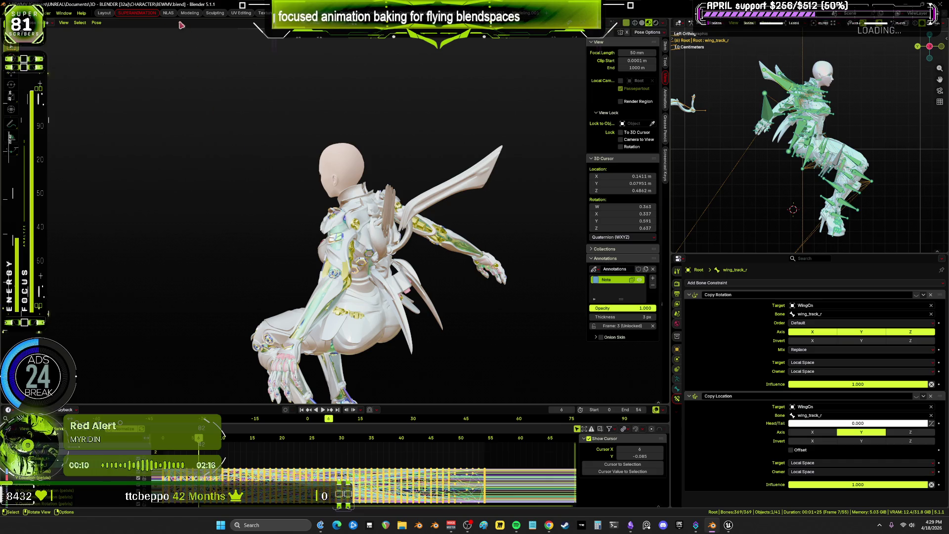
click(168, 13)
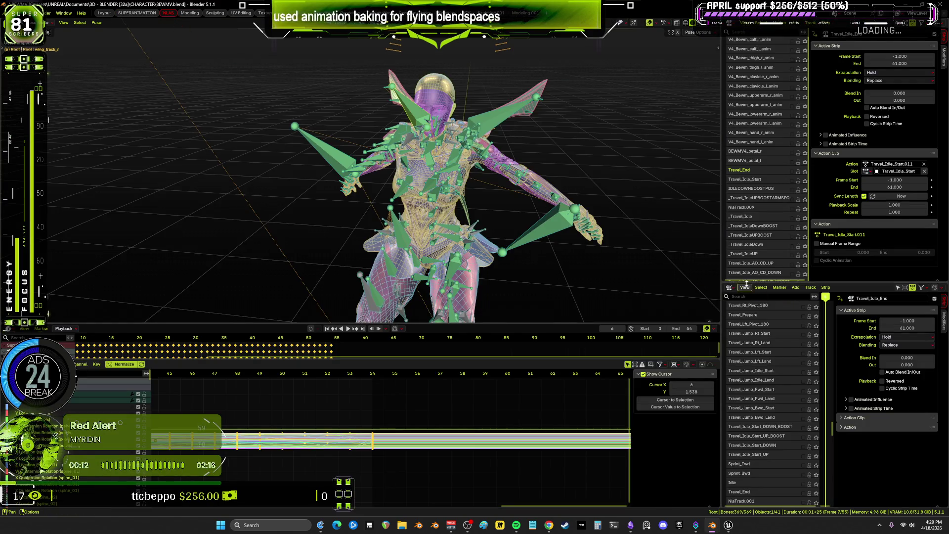
drag(720, 252, 561, 257)
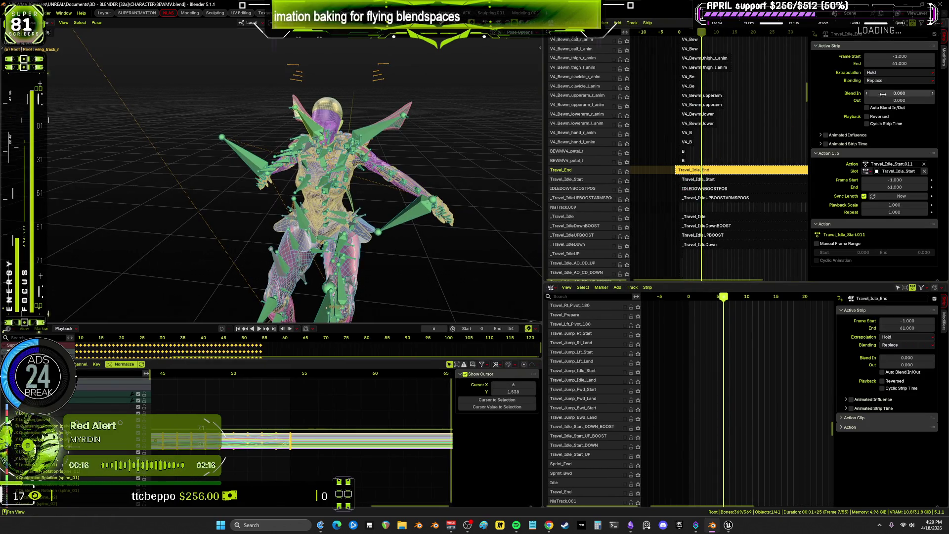
drag(897, 56, 897, 56)
text(0)
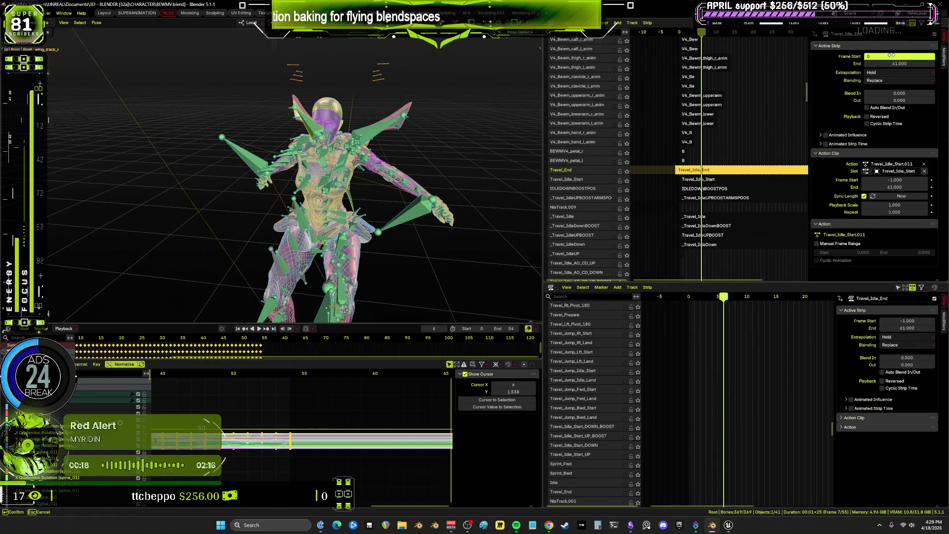
key(Return)
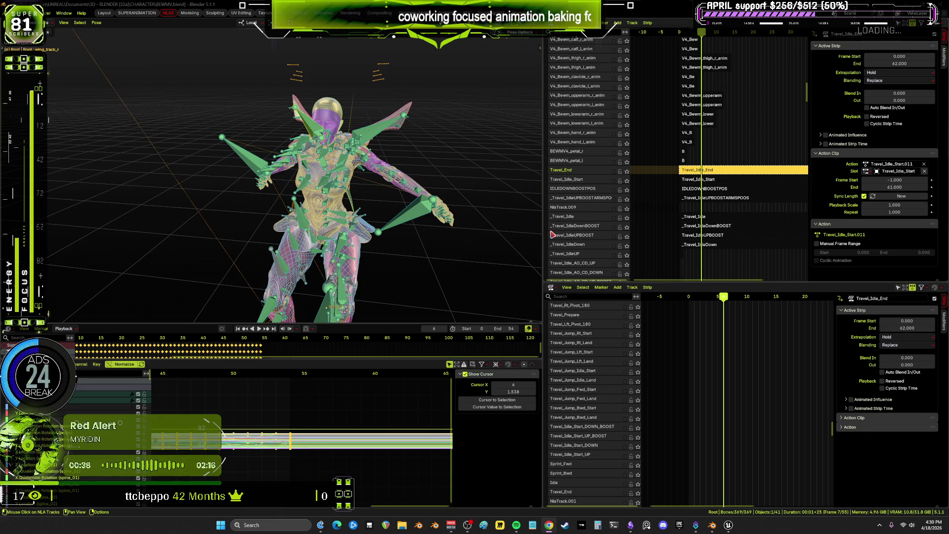
Skip the music track, then move the Travel_Idle_Start track to the bottom of the NLA stack
mouse_move(518, 525)
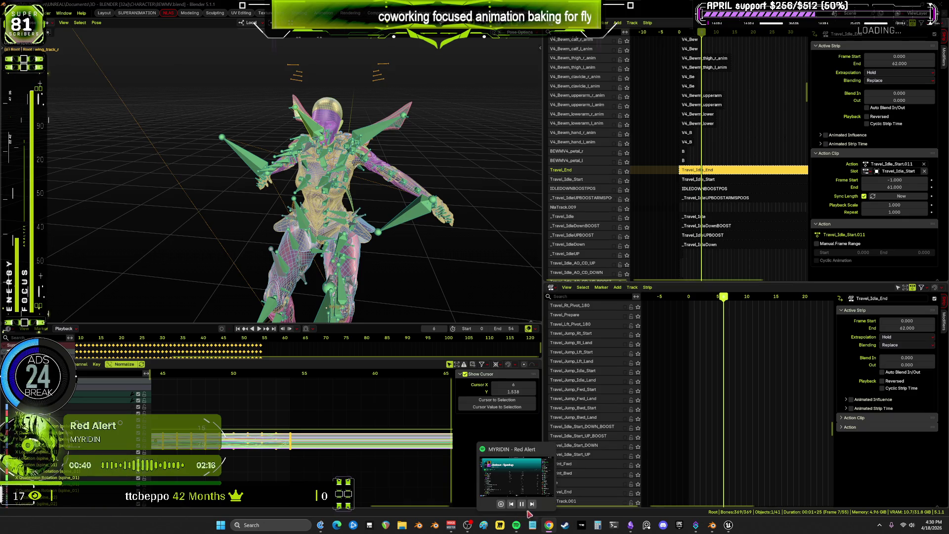
click(532, 503)
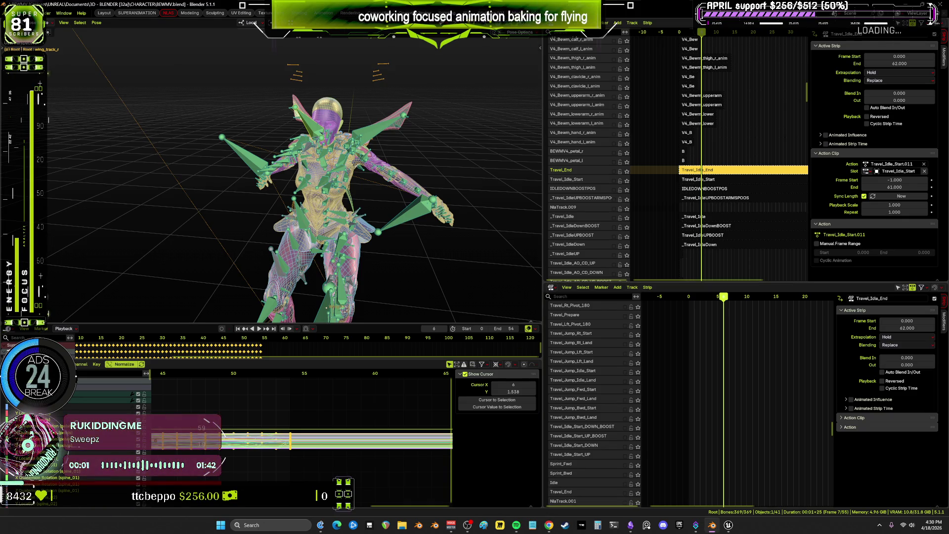
click(695, 180)
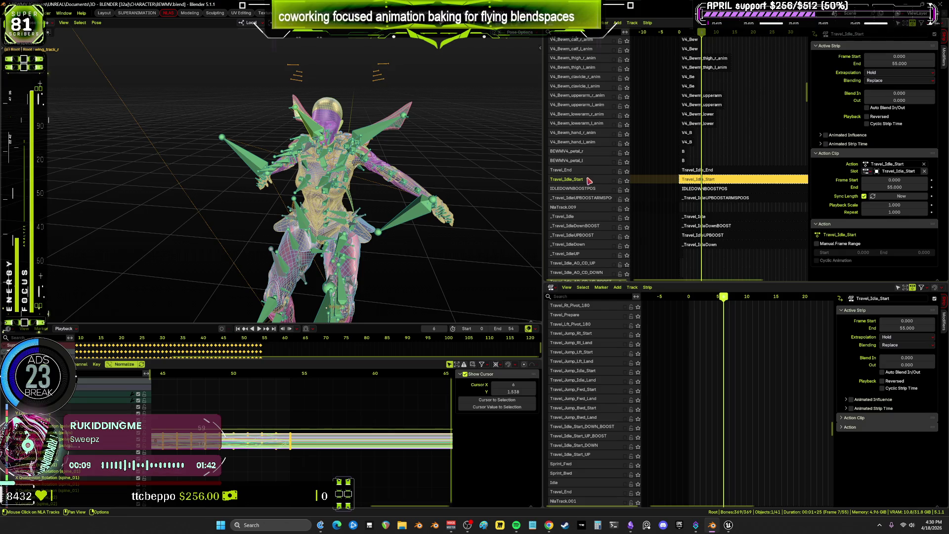
right_click(589, 181)
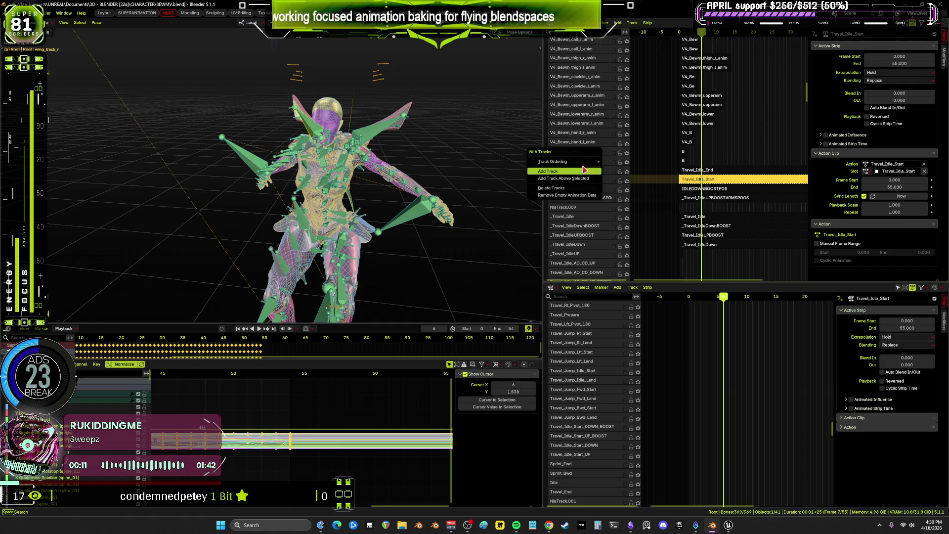
mouse_move(585, 165)
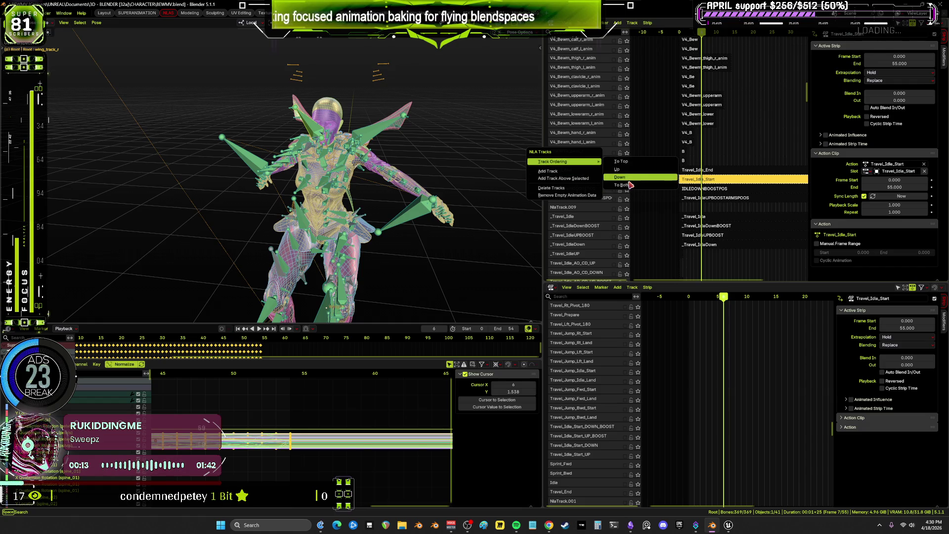
click(623, 184)
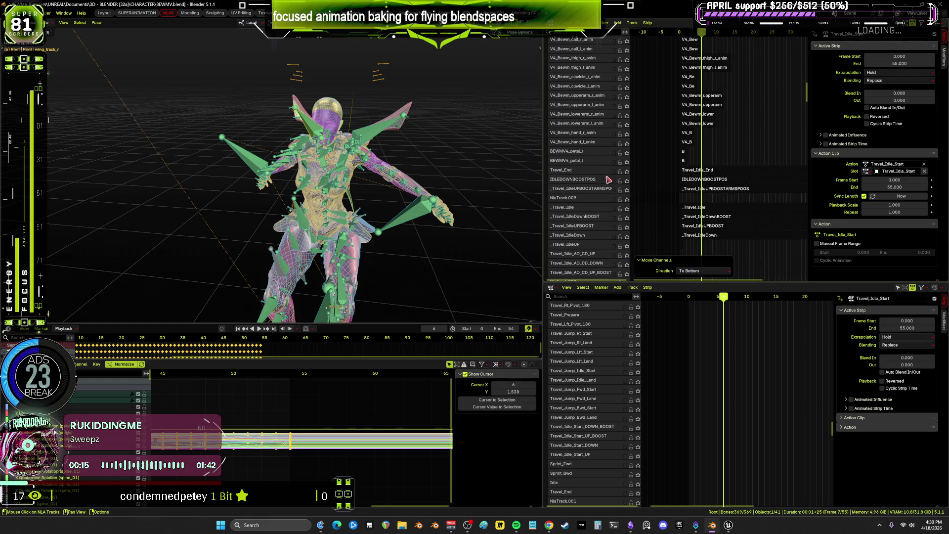
Move the Travel_End track to the bottom of the NLA stack as well
right_click(587, 171)
mouse_move(589, 170)
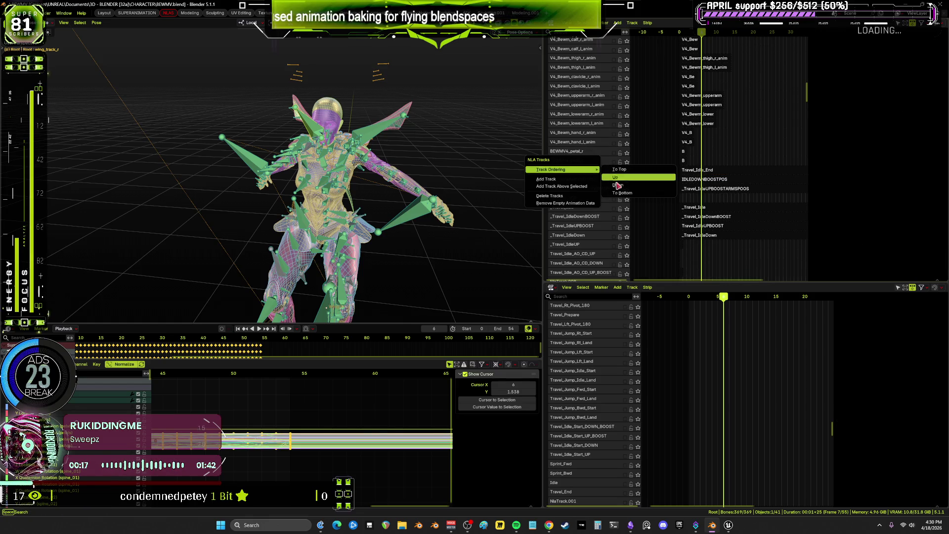
click(603, 192)
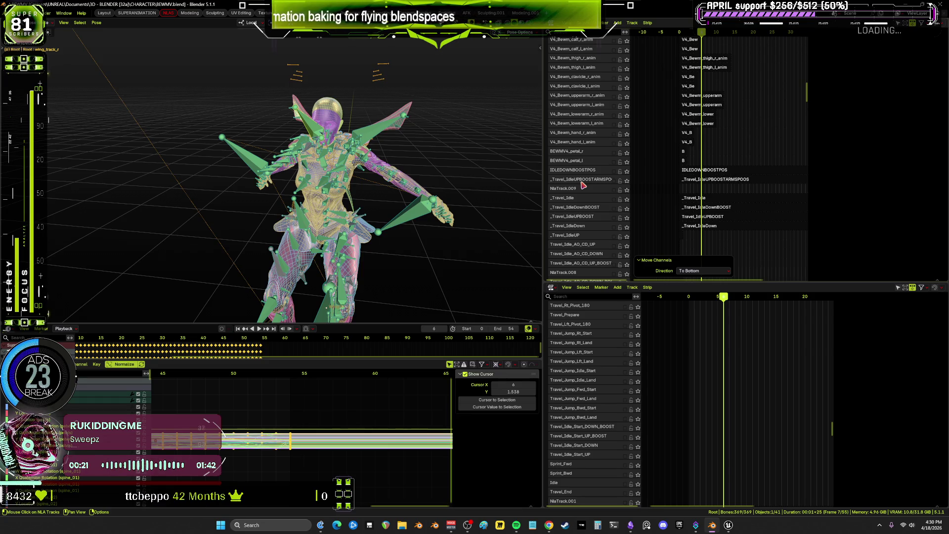
click(728, 524)
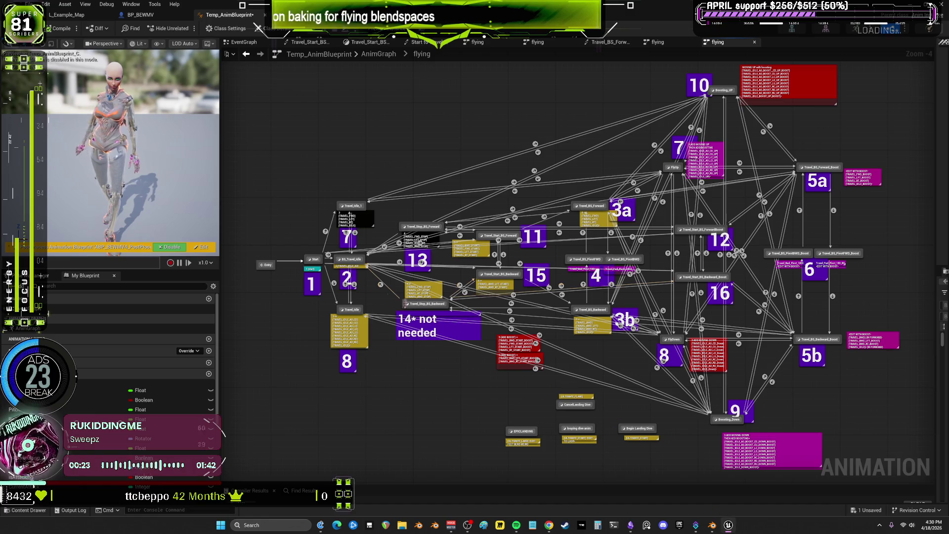
Inspect the Start state's graph, then return to the flying state machine
scroll(307, 263, up, 5)
click(306, 263)
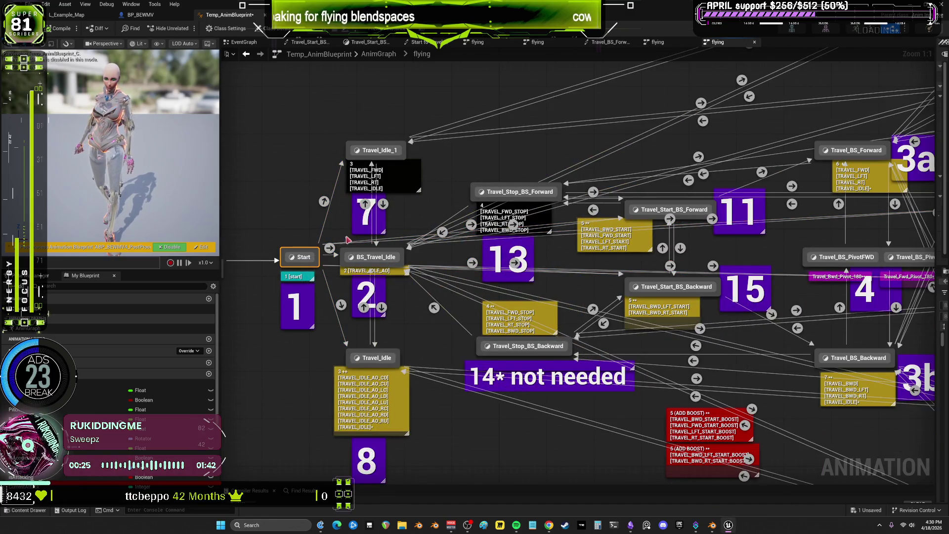
right_drag(389, 242, 463, 225)
double_click(375, 241)
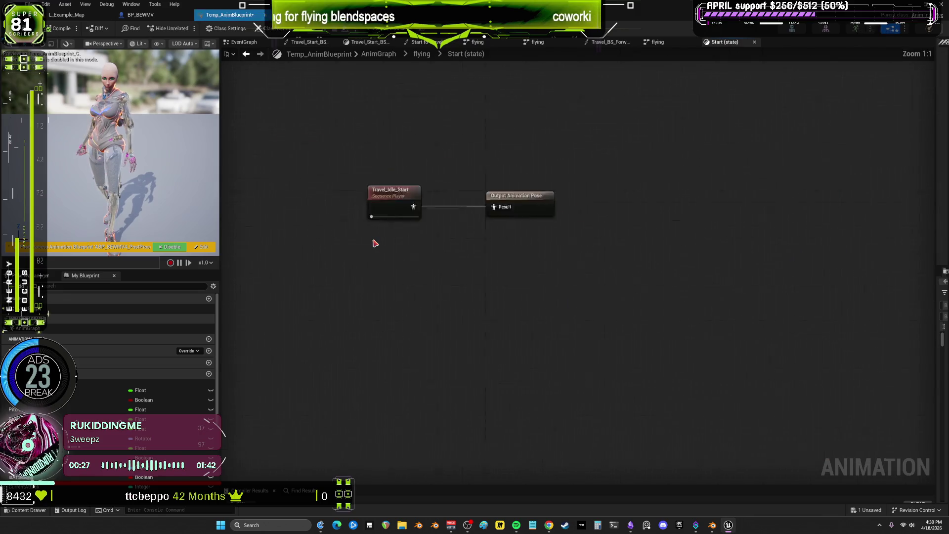
click(422, 54)
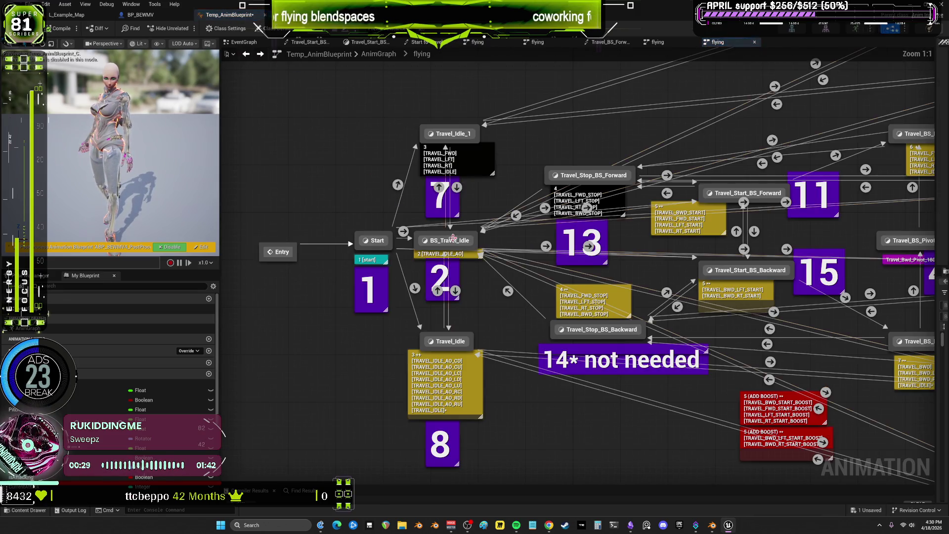
Open the BS_Travel_Idle state and its blendspace player's BS_Travel_Idle asset
double_click(445, 244)
click(554, 233)
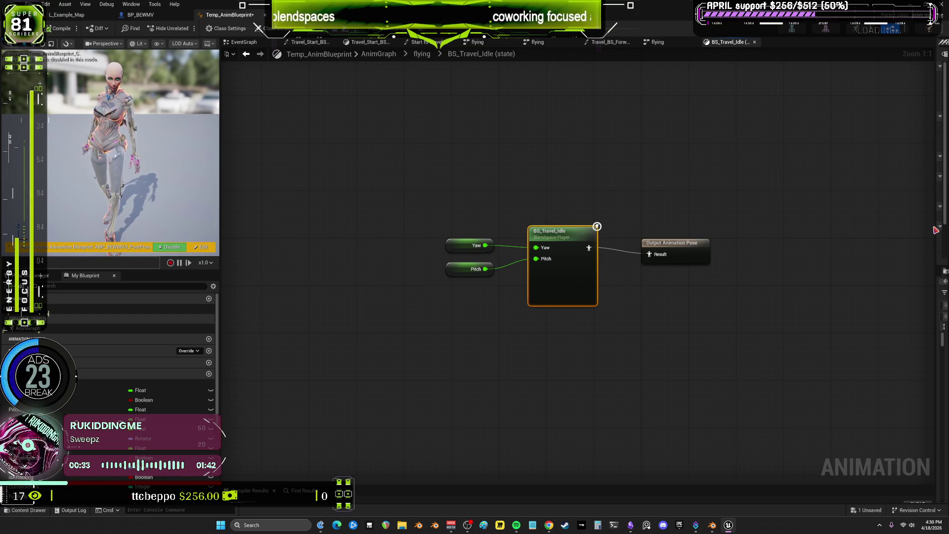
drag(931, 227, 730, 222)
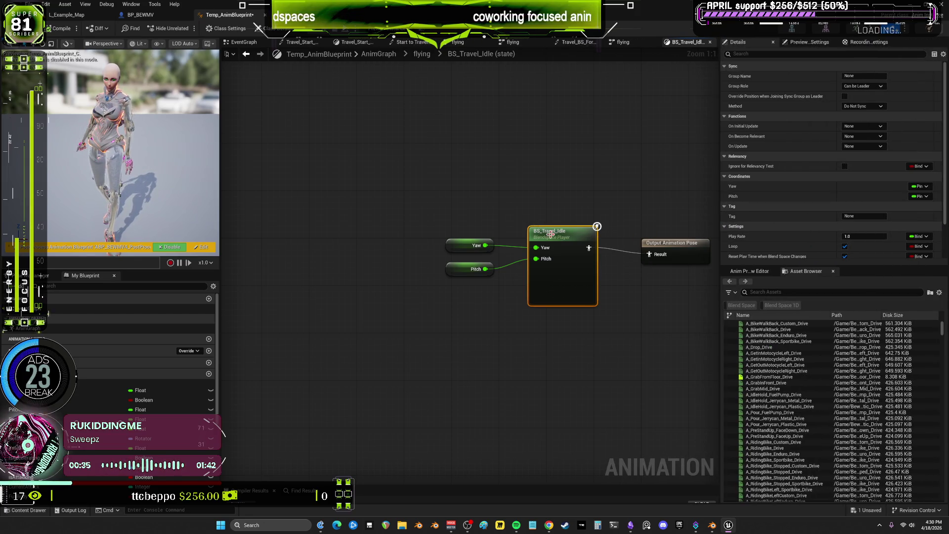
double_click(552, 233)
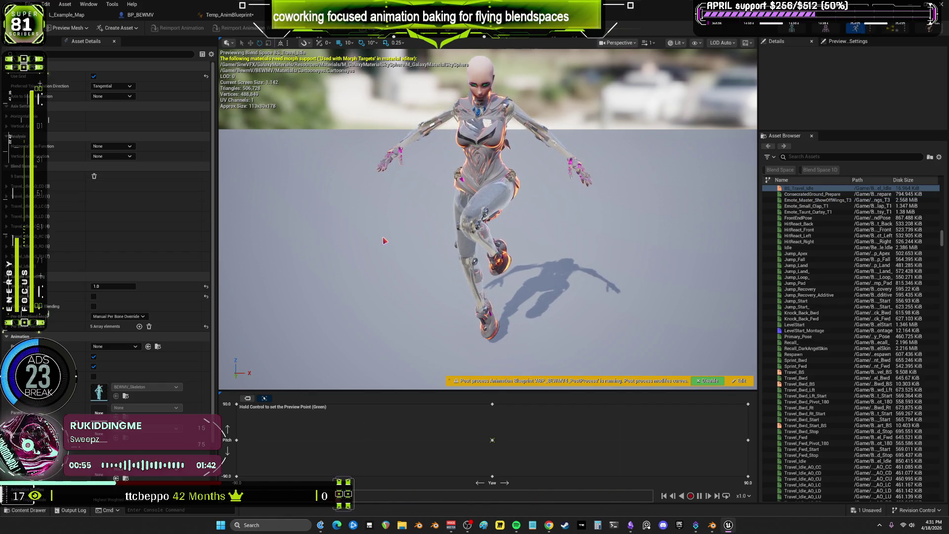
Orbit the BS_Travel_Idle preview around the character and revisit the anim graph tab
mouse_move(489, 223)
mouse_down()
mouse_move(445, 223)
mouse_move(494, 222)
mouse_move(469, 213)
mouse_move(445, 228)
mouse_move(445, 205)
mouse_up()
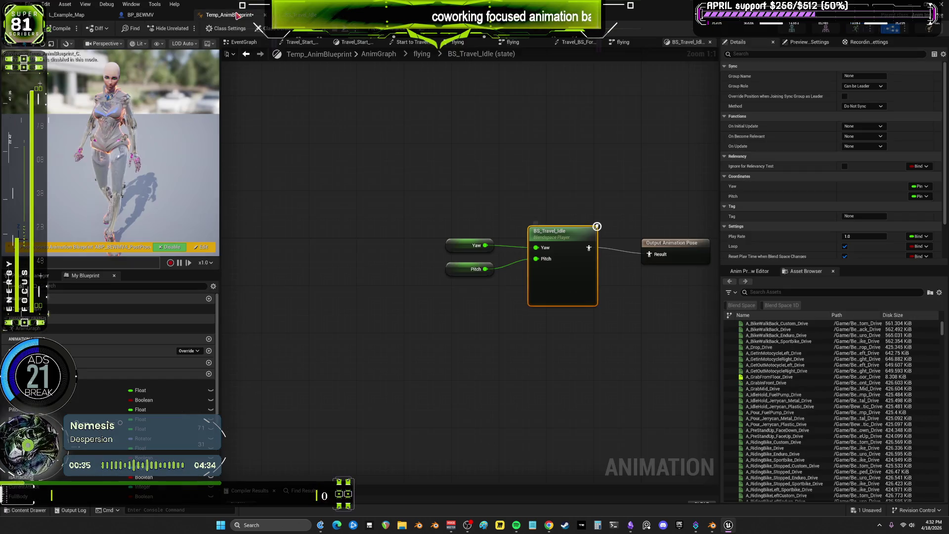
click(228, 15)
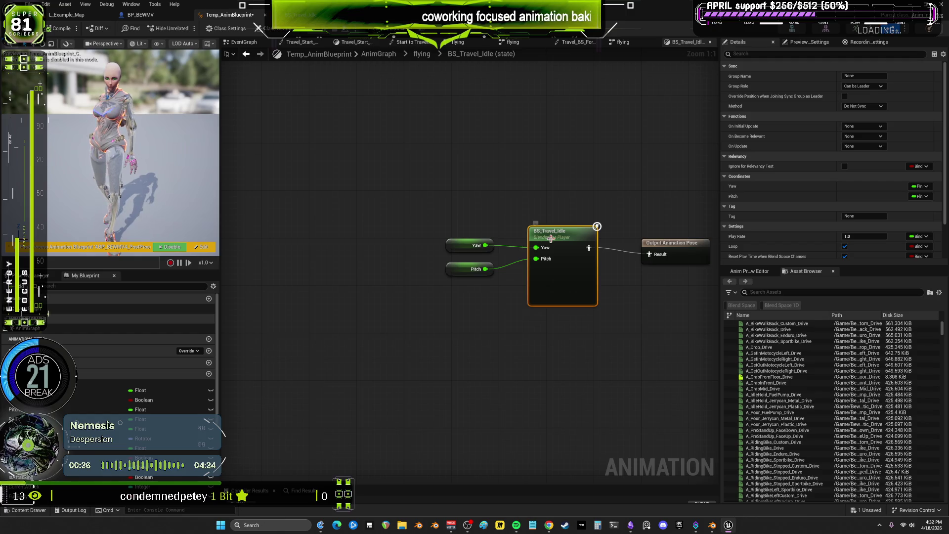
click(301, 14)
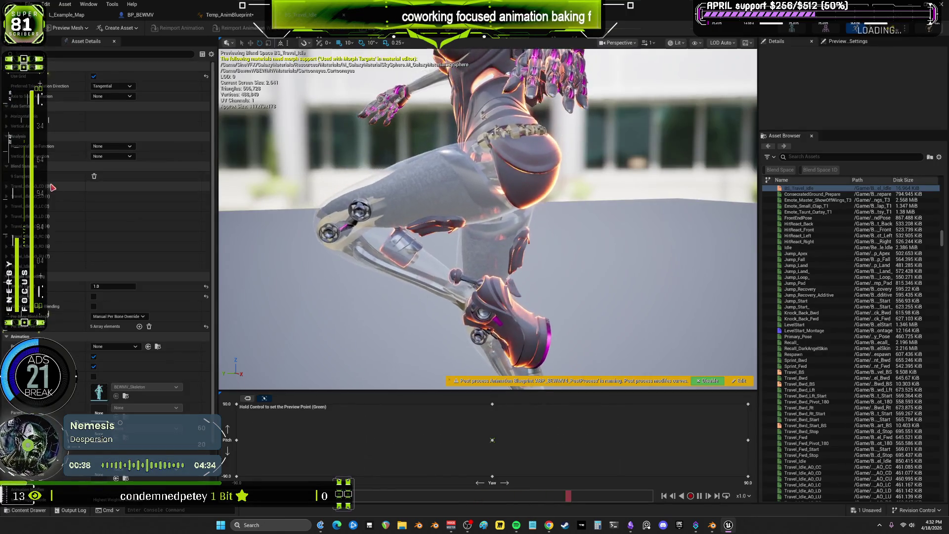
Back in Blender, orbit around the character and rewind the NLA playhead to frame 0
click(715, 526)
mouse_move(433, 242)
middle_down()
mouse_move(445, 159)
mouse_move(376, 228)
middle_up()
drag(724, 301, 662, 305)
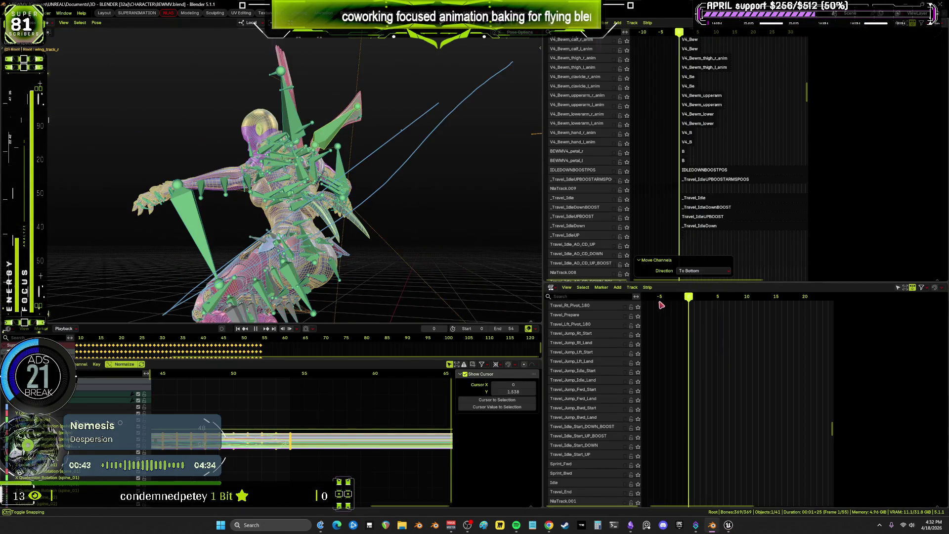
Check the pose at frame 54 with rig overlays hidden, adjusting the NLA view
key(Home)
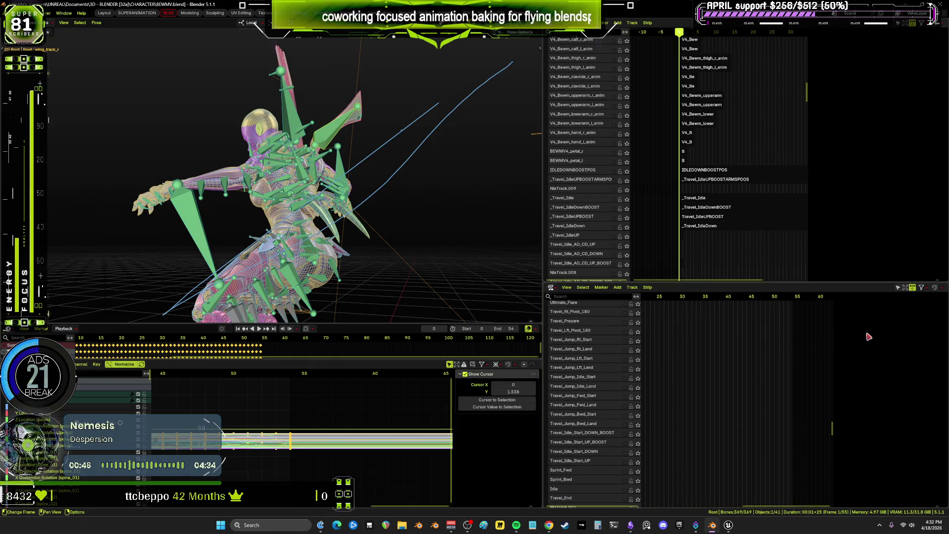
drag(767, 300, 793, 302)
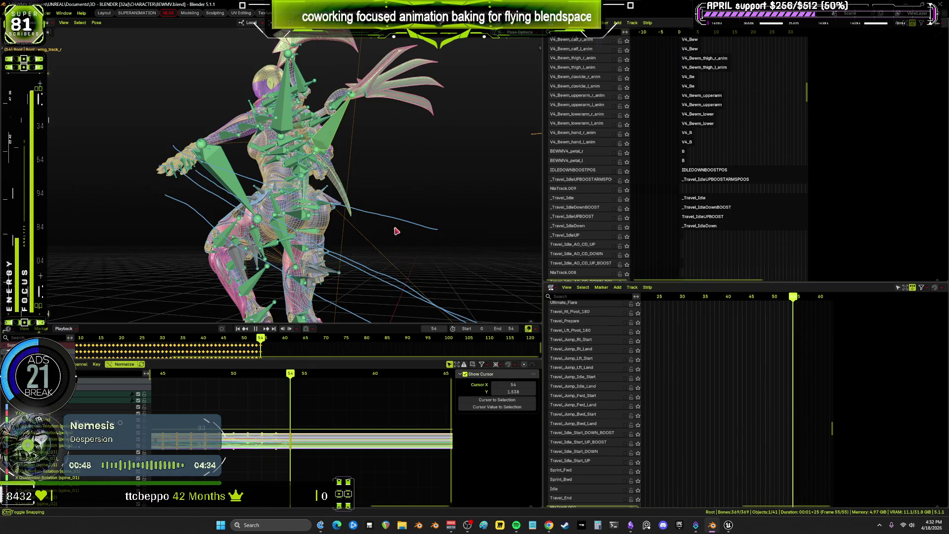
key(shift+alt+z)
middle_drag(396, 231, 358, 218)
mouse_move(824, 389)
ctrl+middle_down()
mouse_move(799, 333)
mouse_move(739, 396)
mouse_move(730, 360)
mouse_move(763, 369)
mouse_move(728, 339)
ctrl+middle_up()
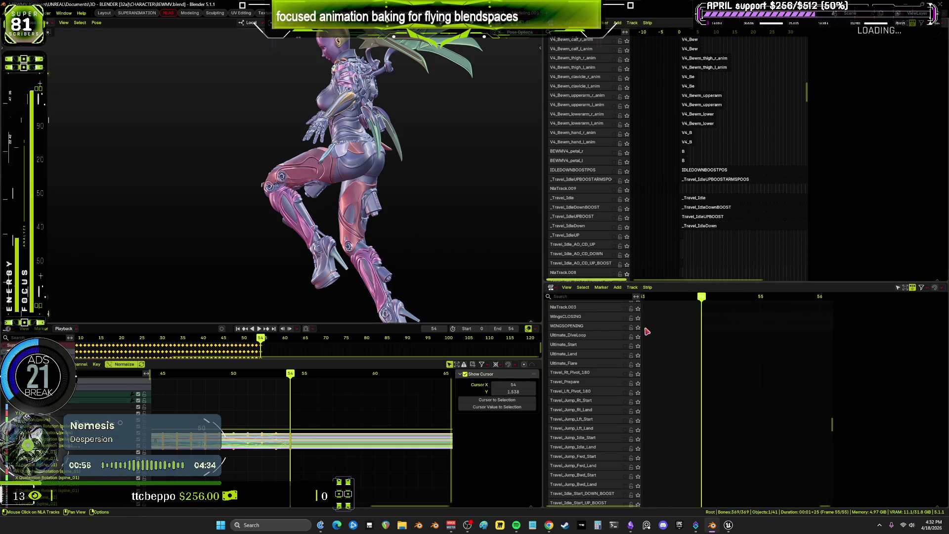
scroll(603, 381, up, 1)
scroll(603, 381, up, 5)
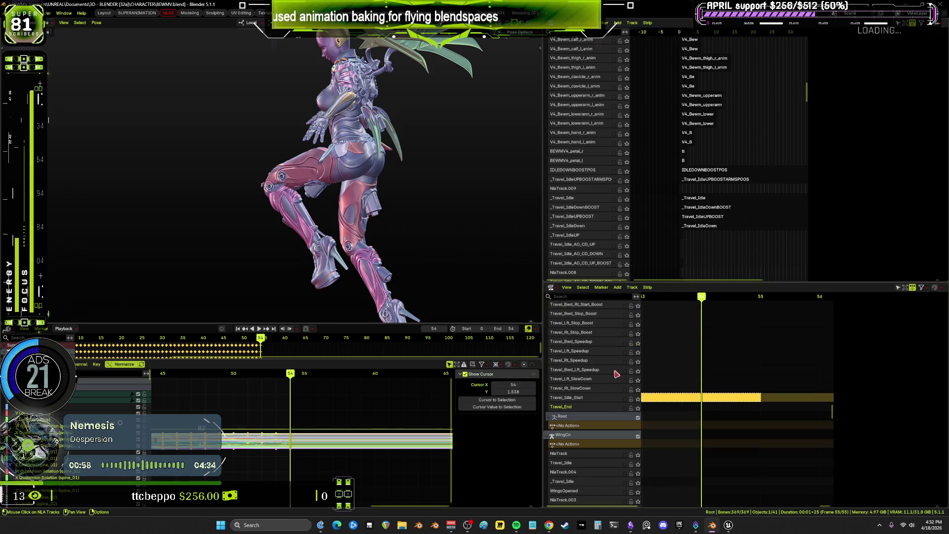
scroll(613, 378, up, 3)
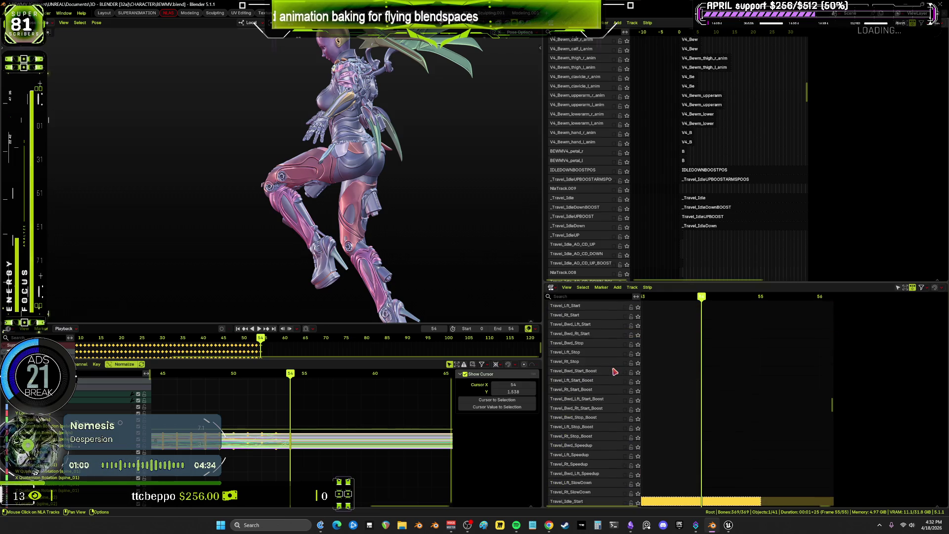
scroll(614, 371, up, 3)
scroll(614, 371, up, 3)
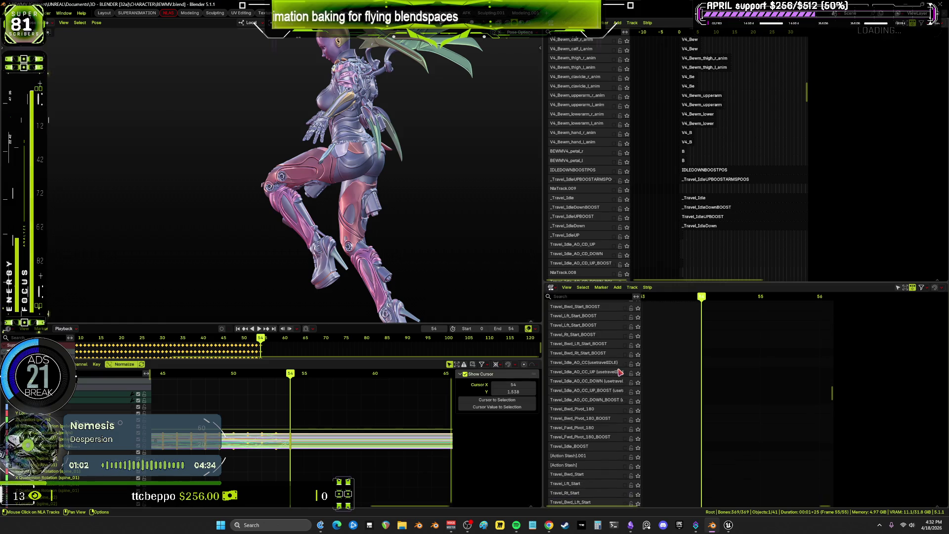
scroll(620, 372, up, 3)
scroll(619, 373, up, 3)
scroll(619, 374, up, 3)
scroll(618, 376, up, 3)
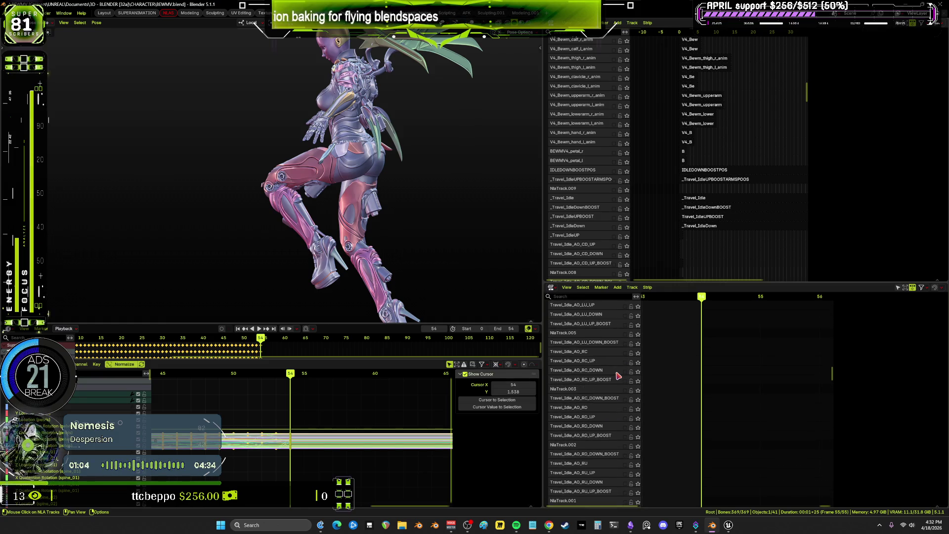
scroll(618, 376, up, 5)
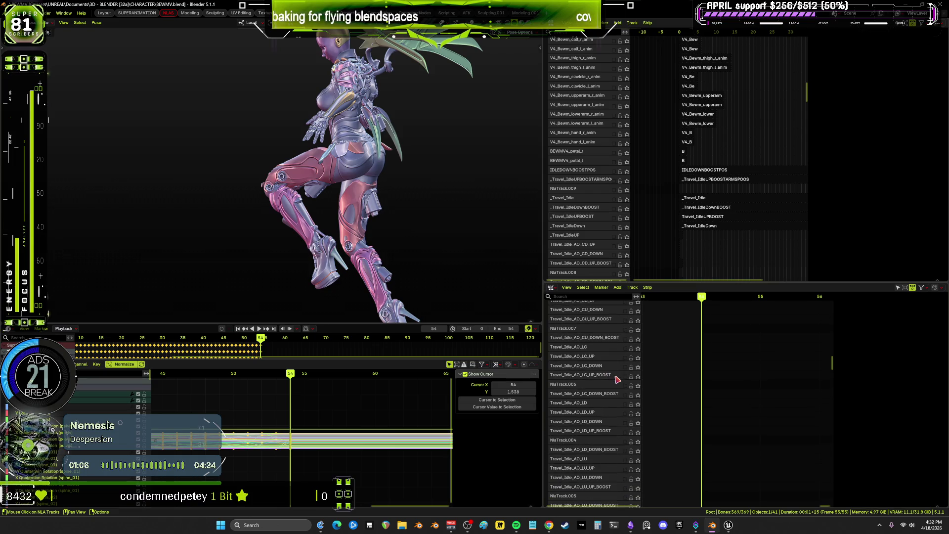
scroll(617, 379, up, 3)
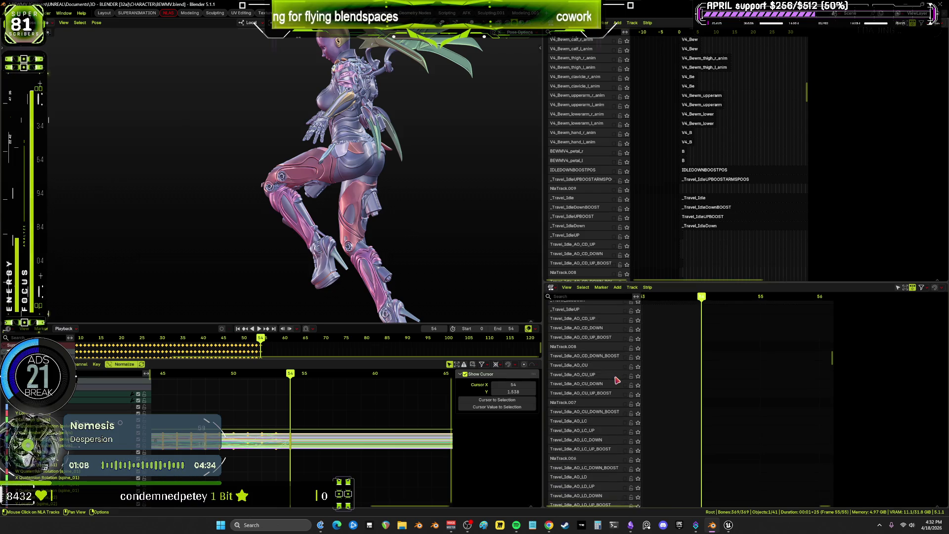
scroll(617, 380, up, 5)
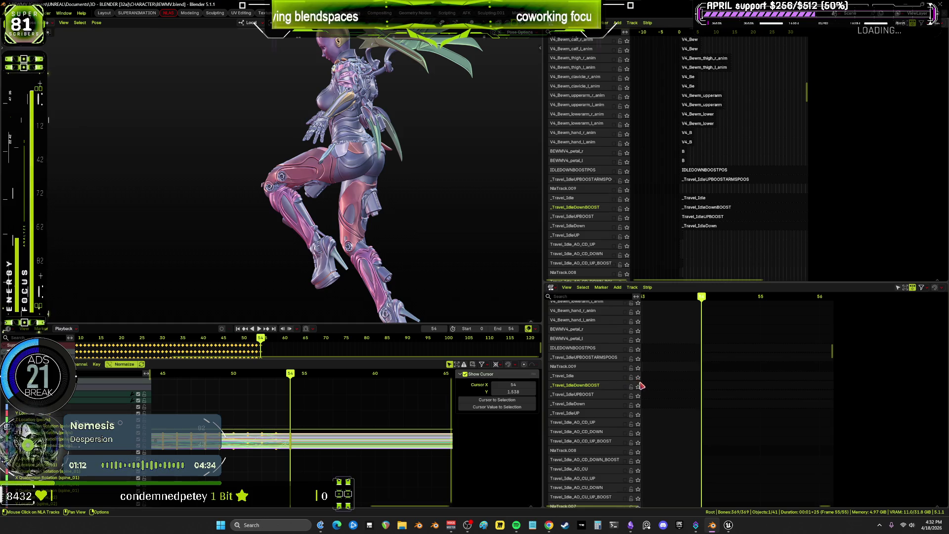
Solo the _Travel_Idle track and scrub the playhead to frame 80
click(637, 378)
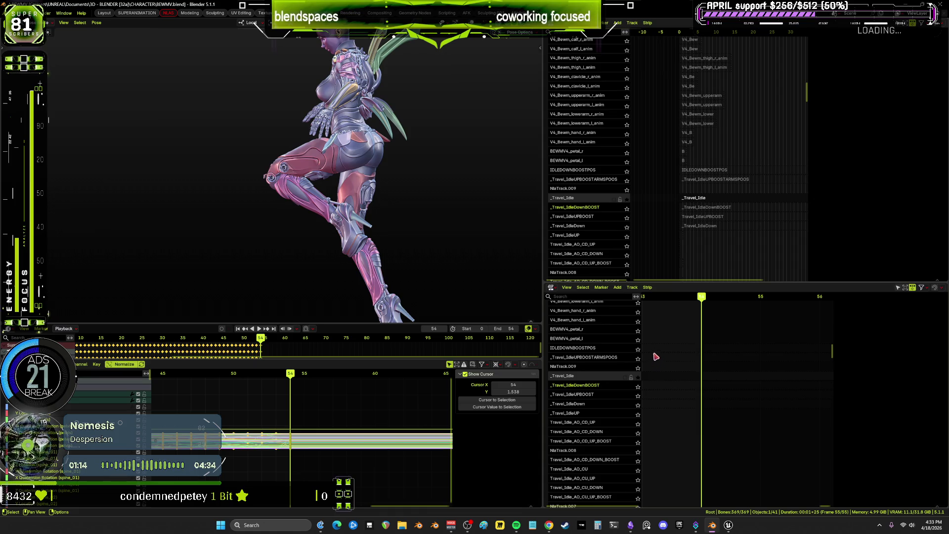
click(638, 377)
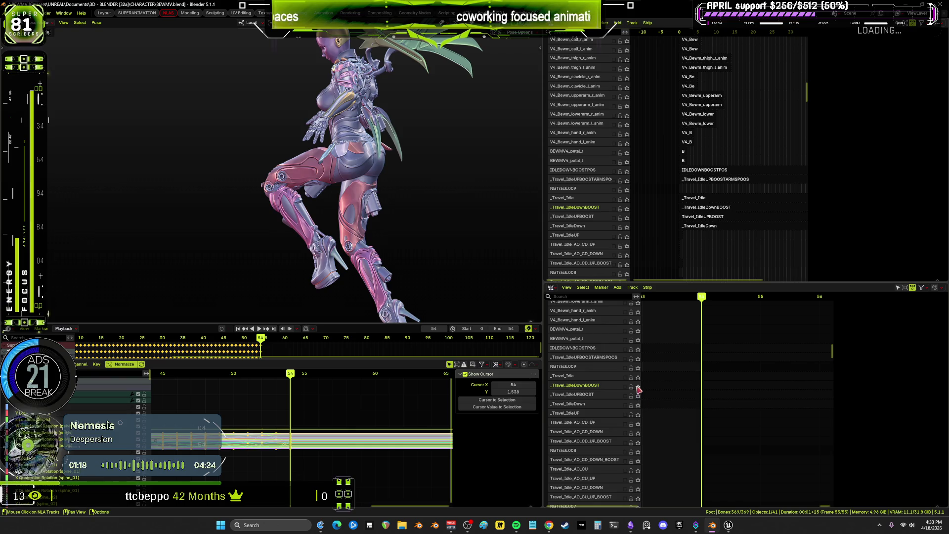
click(638, 378)
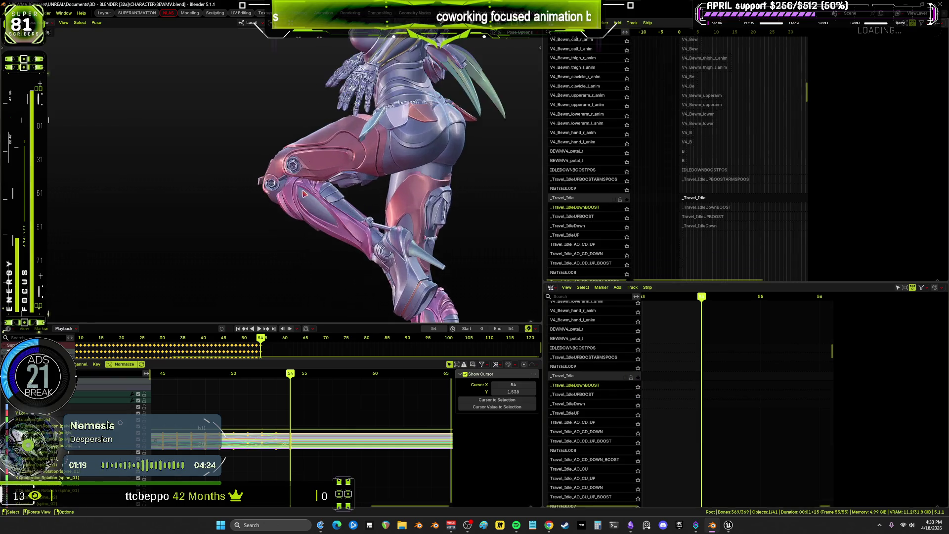
scroll(406, 283, up, 4)
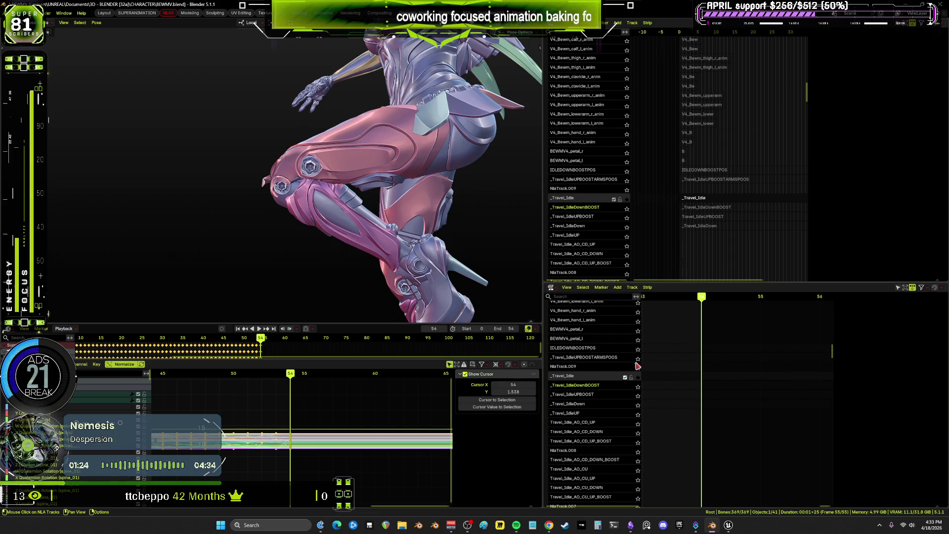
scroll(701, 363, down, 10)
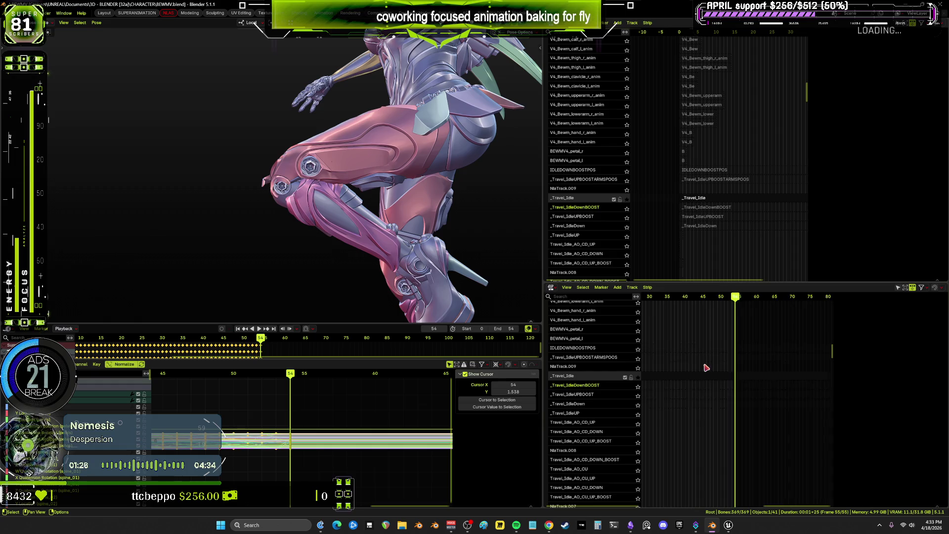
scroll(736, 354, up, 4)
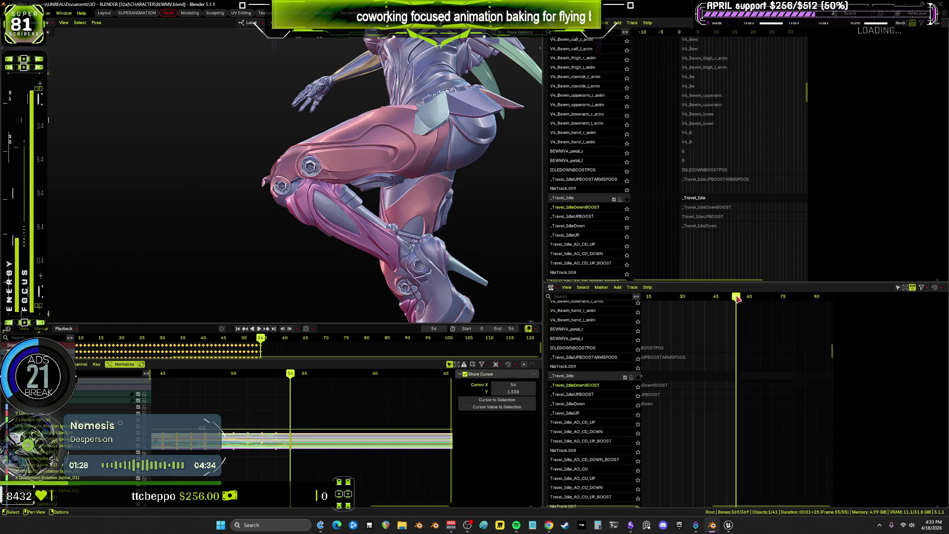
drag(737, 296, 793, 310)
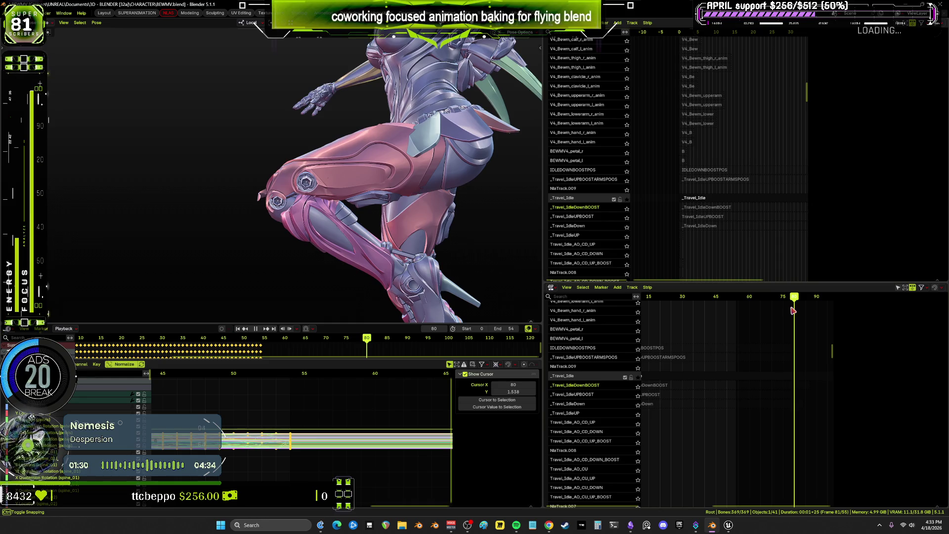
Enter tweak mode on the _Travel_Idle strip and maximize its Graph Editor
click(720, 376)
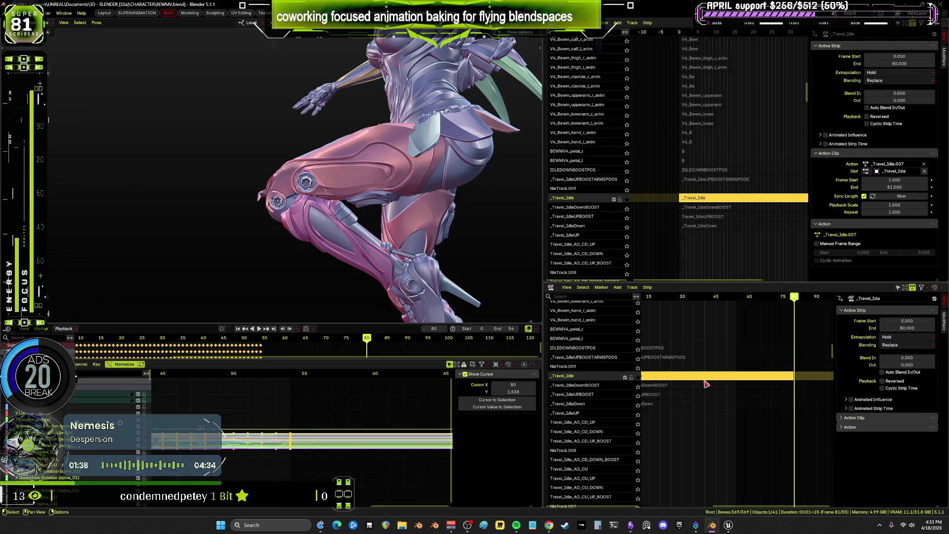
key(Tab)
mouse_move(354, 428)
middle_down()
mouse_move(247, 430)
mouse_move(454, 443)
middle_up()
scroll(368, 408, down, 3)
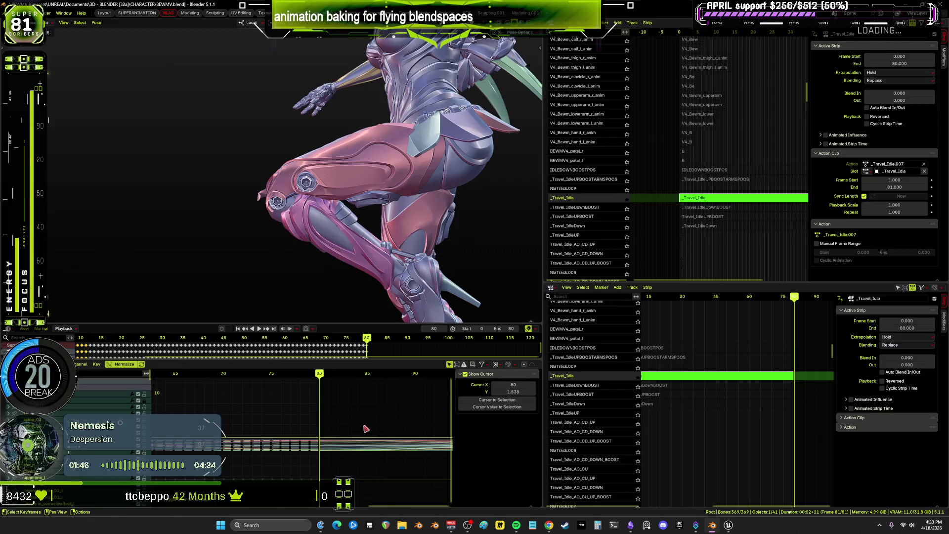
key(ctrl+space)
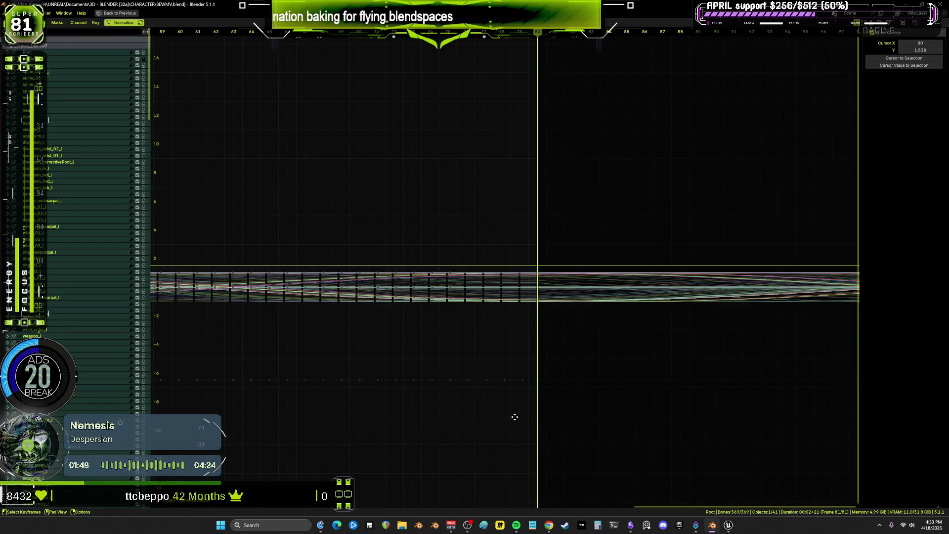
Rescale the graph to show the whole idle curve range, rewind to frame 0, and restore the layout
mouse_move(515, 417)
ctrl+middle_down()
mouse_move(659, 392)
mouse_move(644, 373)
mouse_move(612, 394)
mouse_move(504, 413)
mouse_move(536, 315)
mouse_move(597, 189)
mouse_move(589, 119)
mouse_move(580, 121)
mouse_move(584, 299)
ctrl+middle_up()
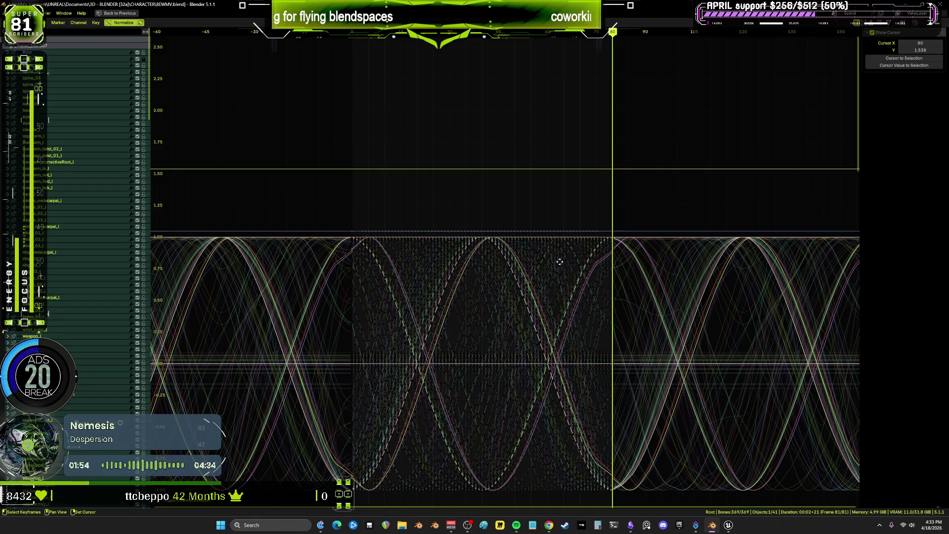
mouse_move(560, 261)
ctrl+middle_down()
mouse_move(562, 205)
mouse_move(536, 237)
mouse_move(549, 239)
ctrl+middle_up()
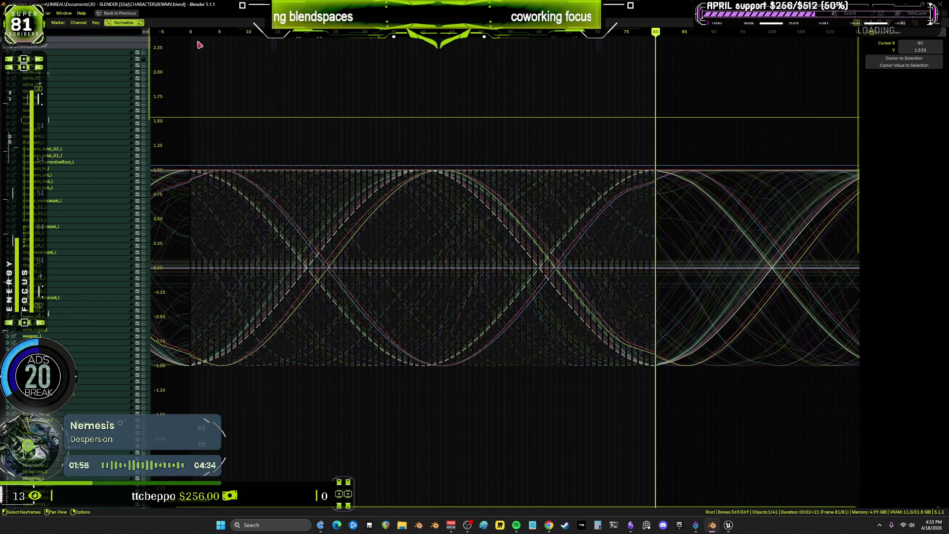
key(shift+Left)
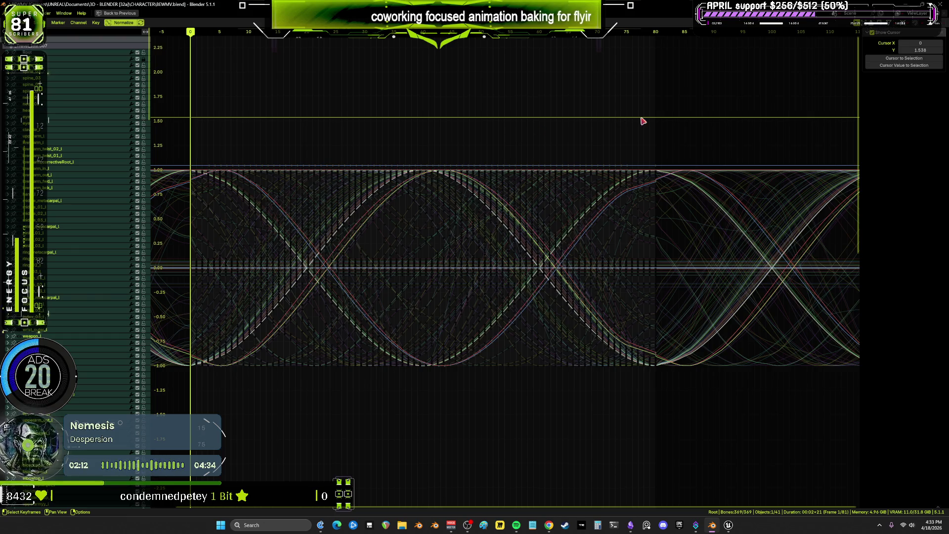
key(Home)
key(ctrl+space)
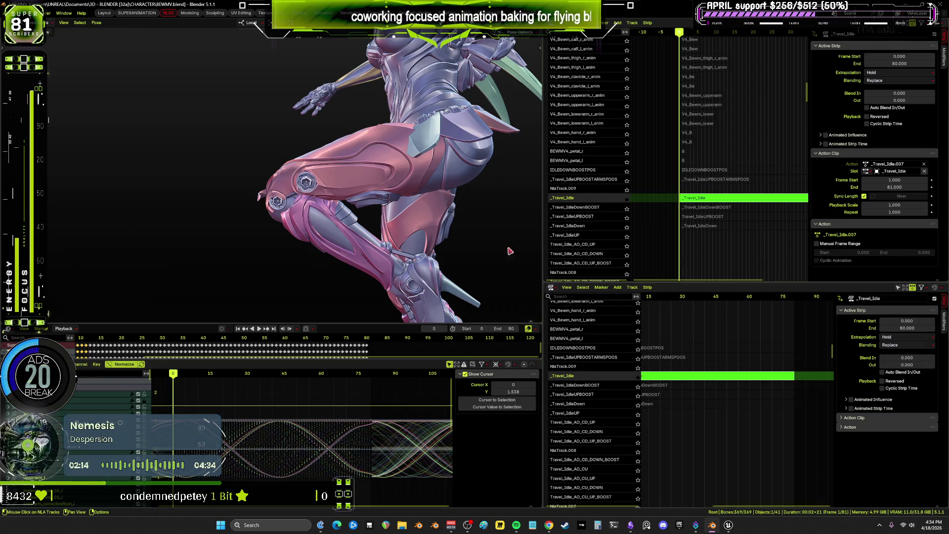
click(728, 525)
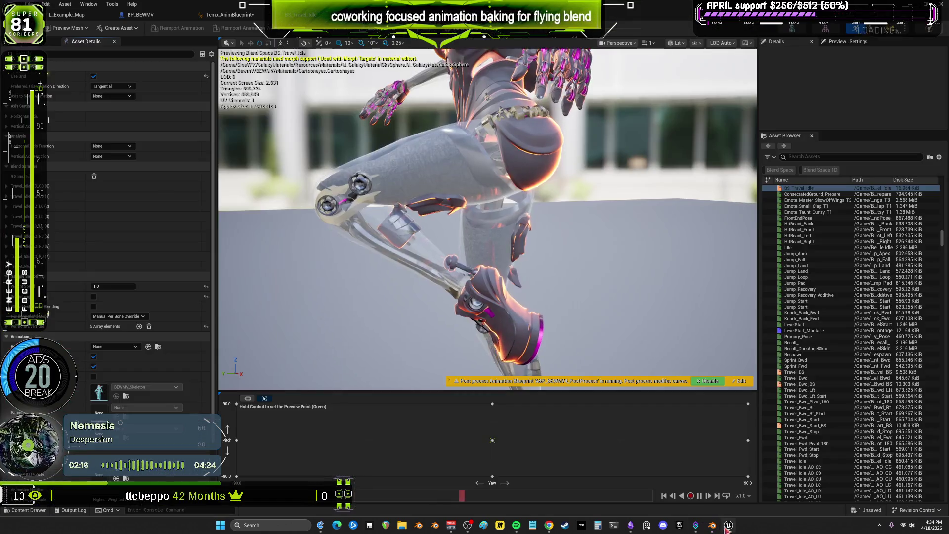
Open the Start to BS_Travel_Idle transition rule and inspect its Time Remaining below 0.5 comparison
click(229, 15)
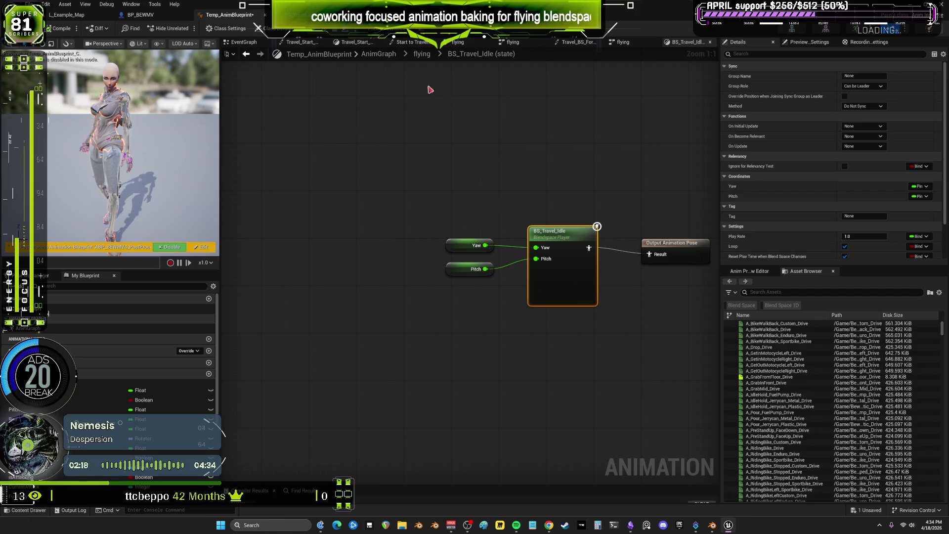
click(428, 56)
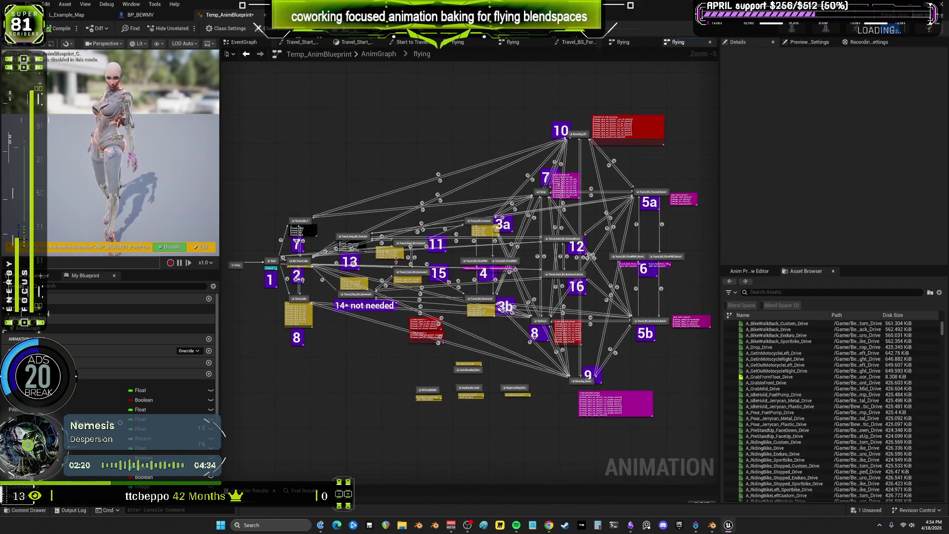
scroll(330, 275, up, 5)
right_drag(330, 275, 549, 283)
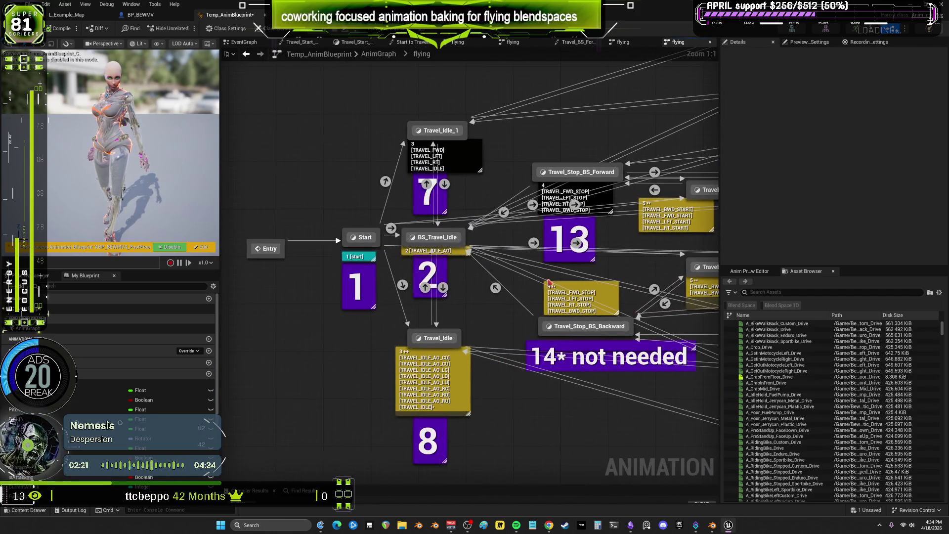
double_click(391, 228)
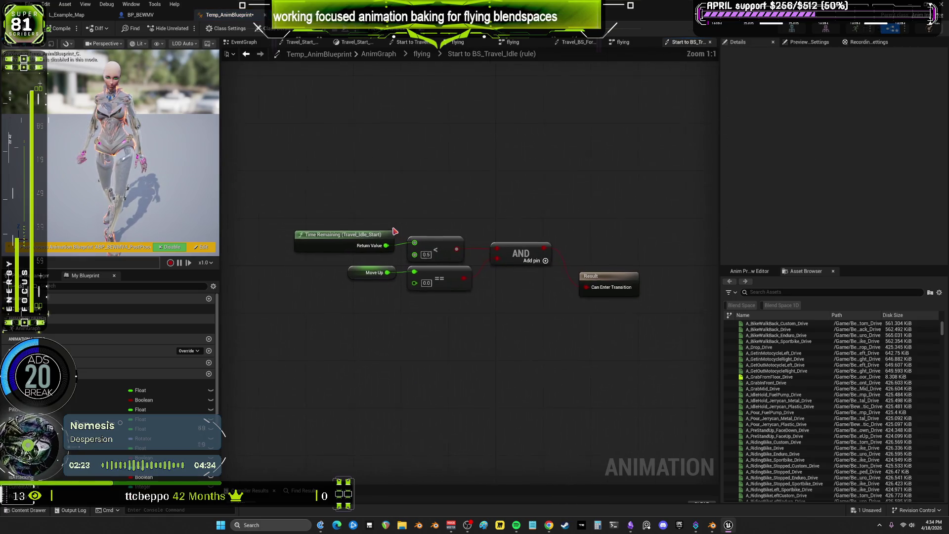
click(345, 245)
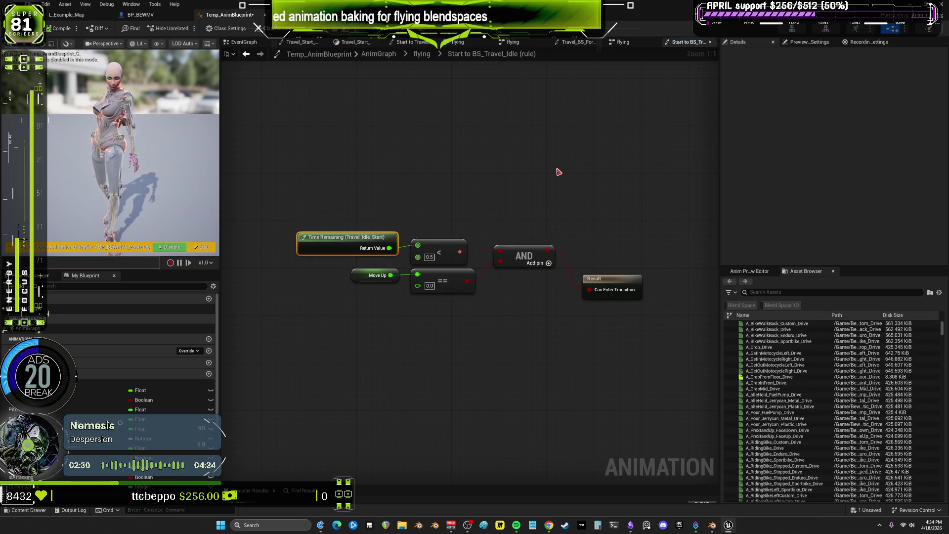
click(429, 257)
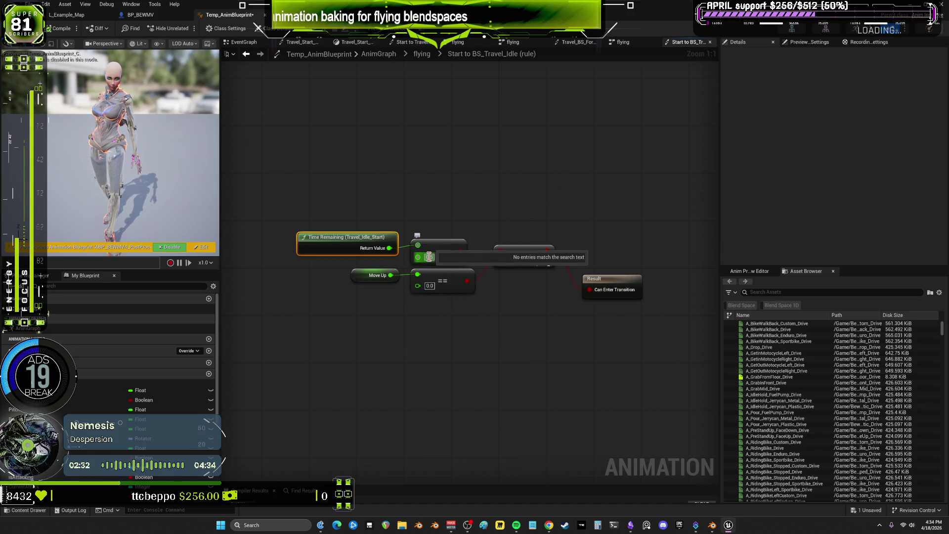
Return to the flying state machine and select the Start to BS_Travel_Idle transition to view its settings
click(245, 54)
click(391, 228)
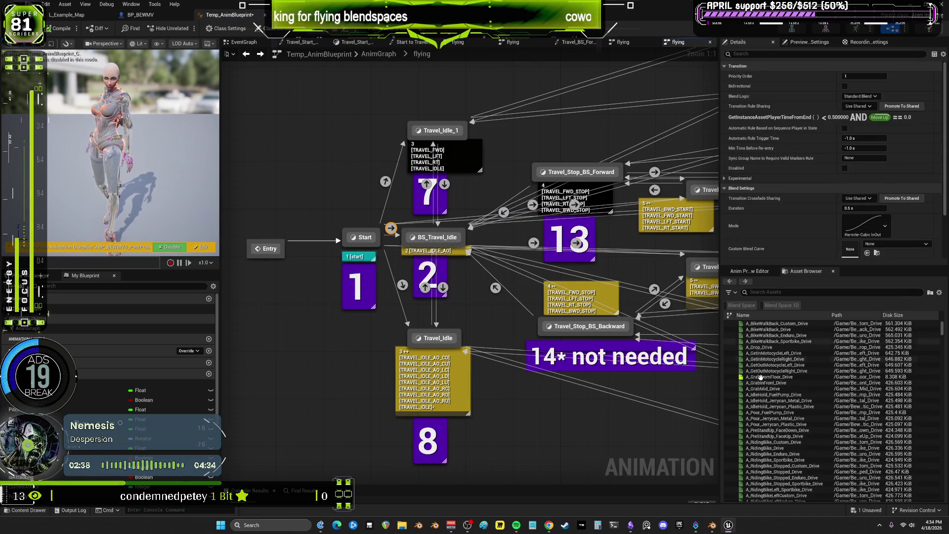
mouse_move(713, 528)
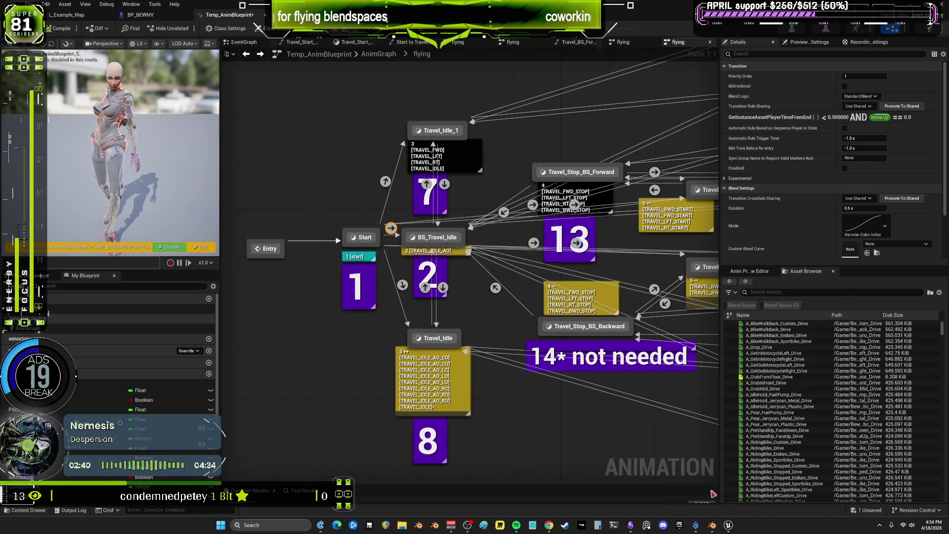
click(712, 482)
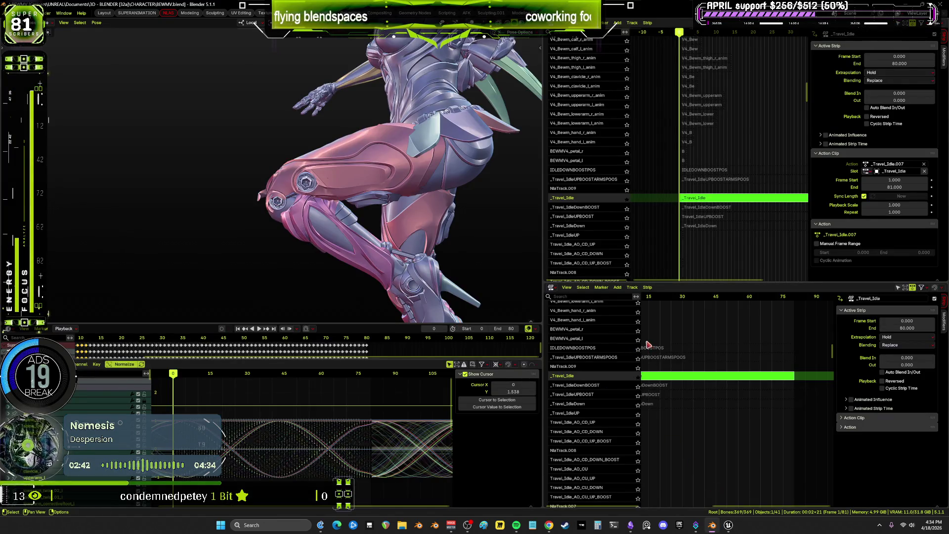
Leave tweak mode on the _Travel_Idle strip and play the animation
click(681, 378)
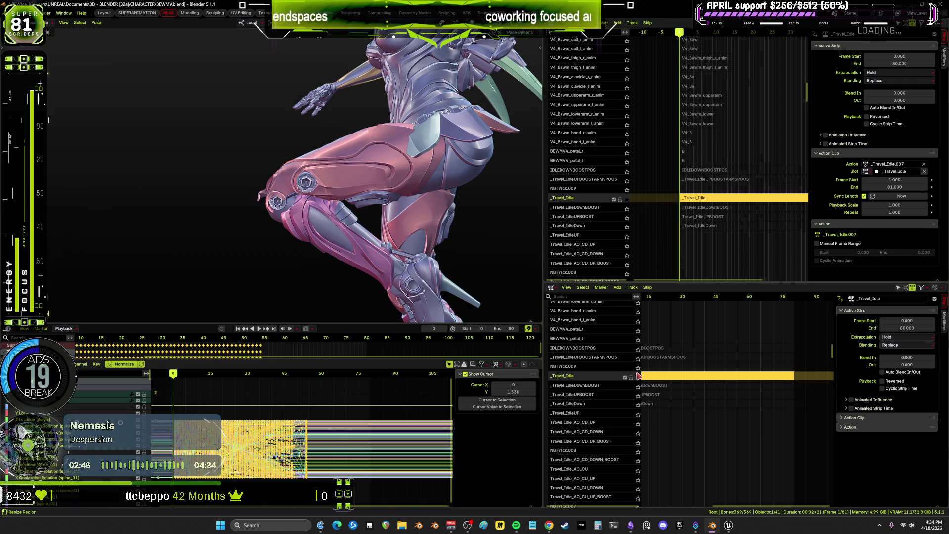
key(Tab)
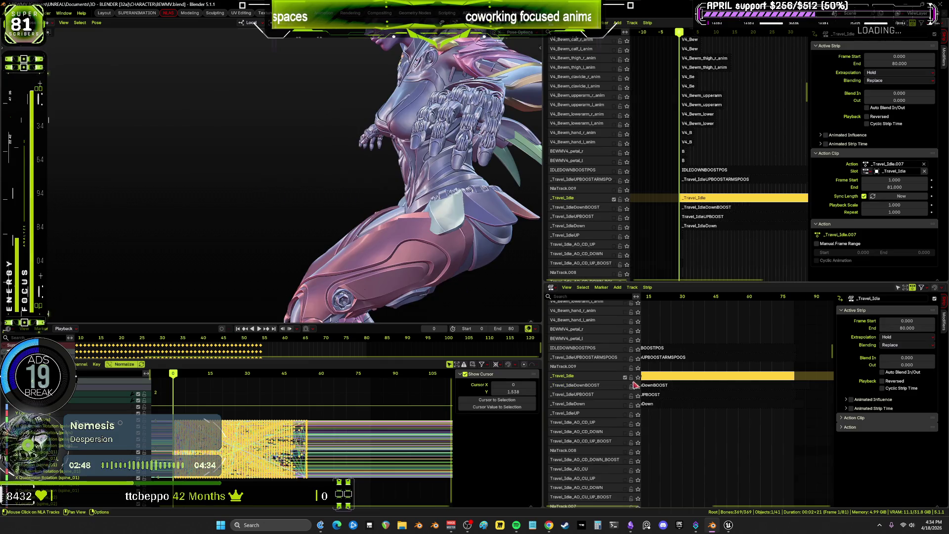
mouse_move(677, 385)
middle_down()
mouse_move(678, 413)
mouse_move(785, 532)
mouse_move(791, 427)
mouse_move(724, 353)
mouse_move(700, 384)
mouse_move(712, 419)
mouse_move(705, 421)
mouse_move(713, 479)
mouse_move(728, 433)
middle_up()
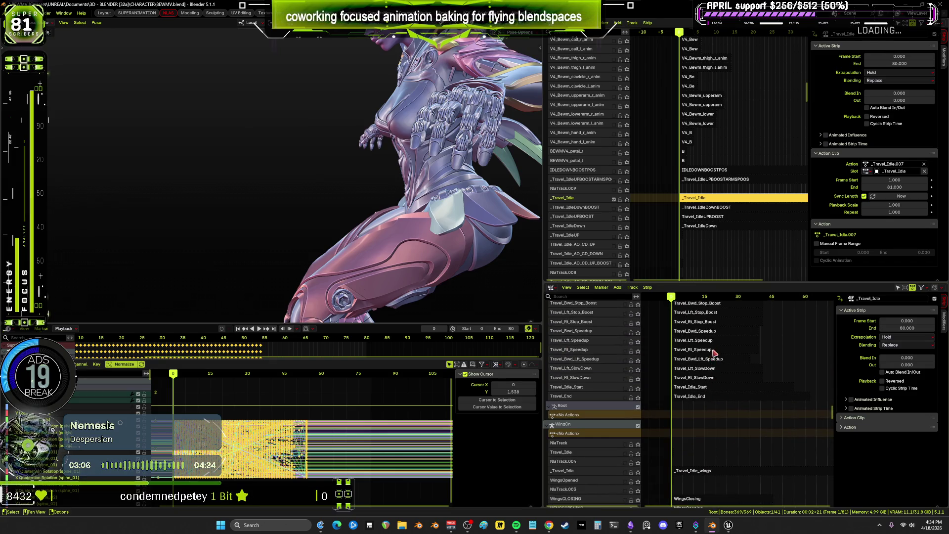
scroll(346, 316, down, 5)
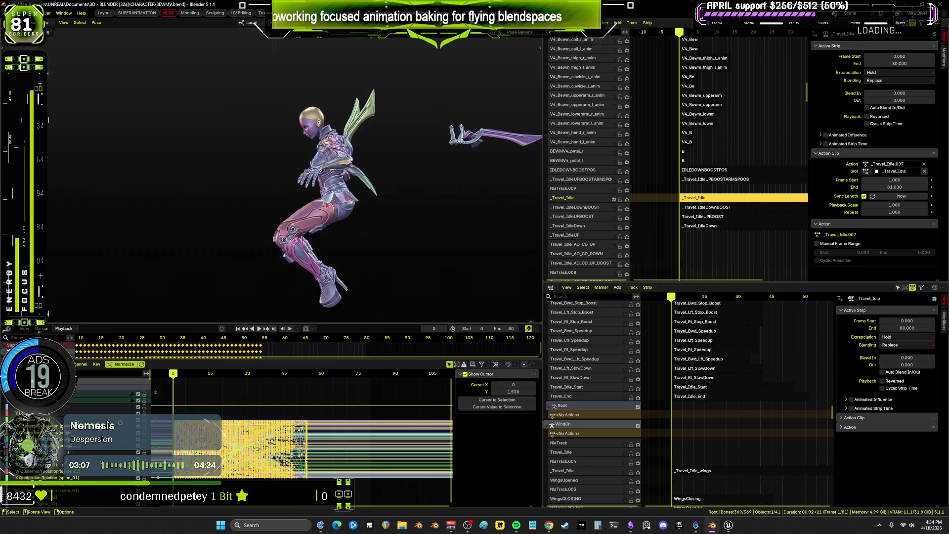
key(space)
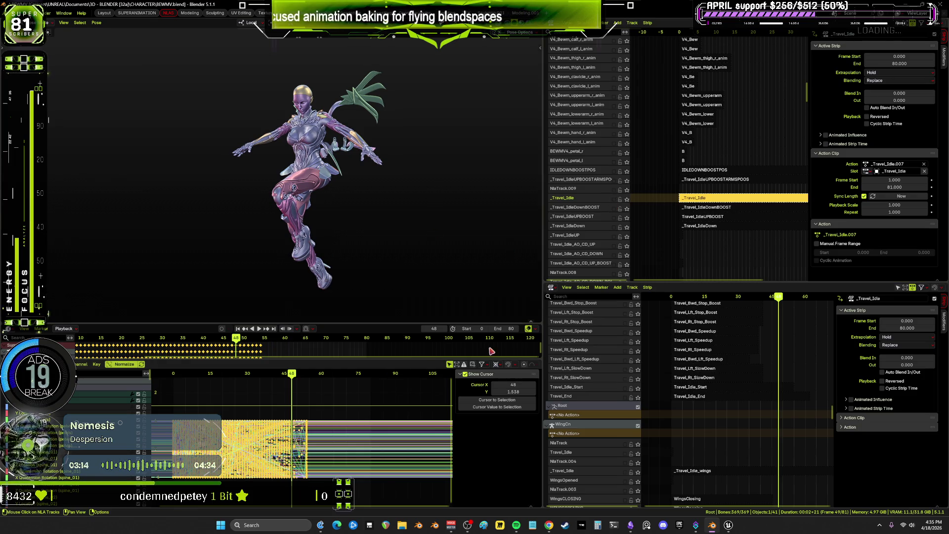
key(space)
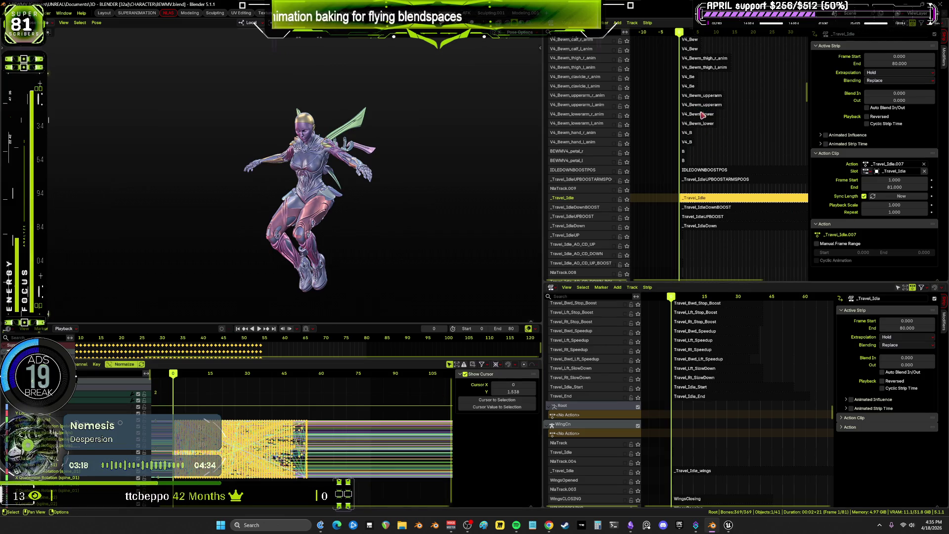
Solo the _Travel_Idle track, scrub through frames up to 88, and stop playback
click(627, 199)
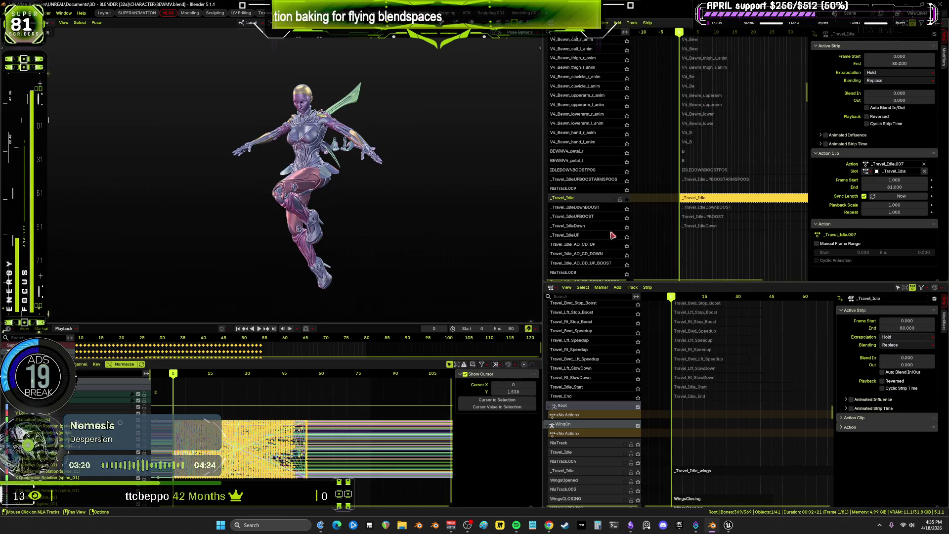
drag(180, 381, 401, 387)
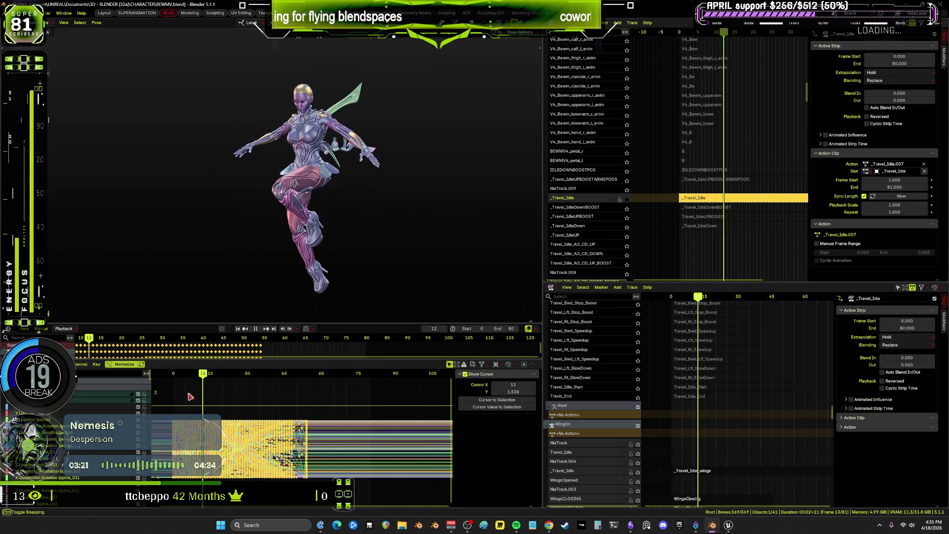
key(space)
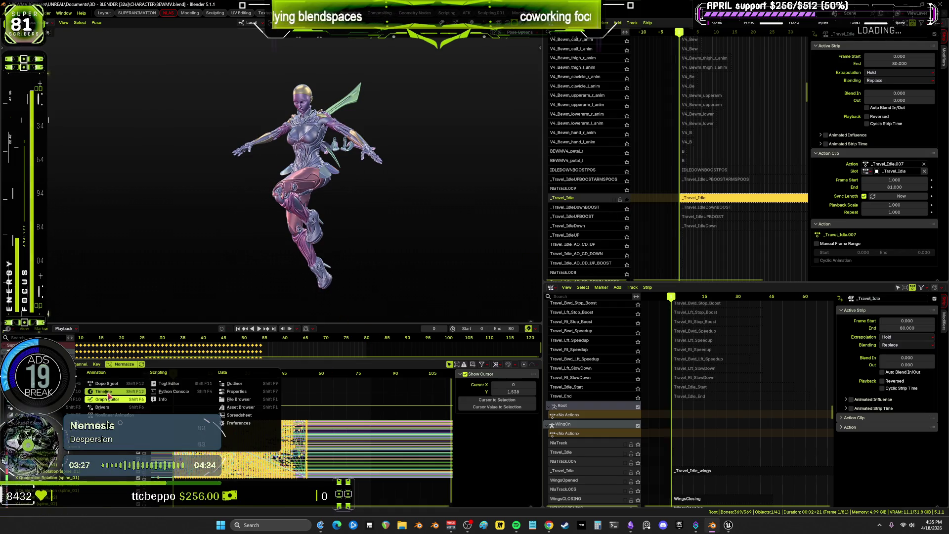
In the Action Editor, unlink RootAction.001 from the rig
key(ctrl+Tab)
click(8, 364)
click(106, 383)
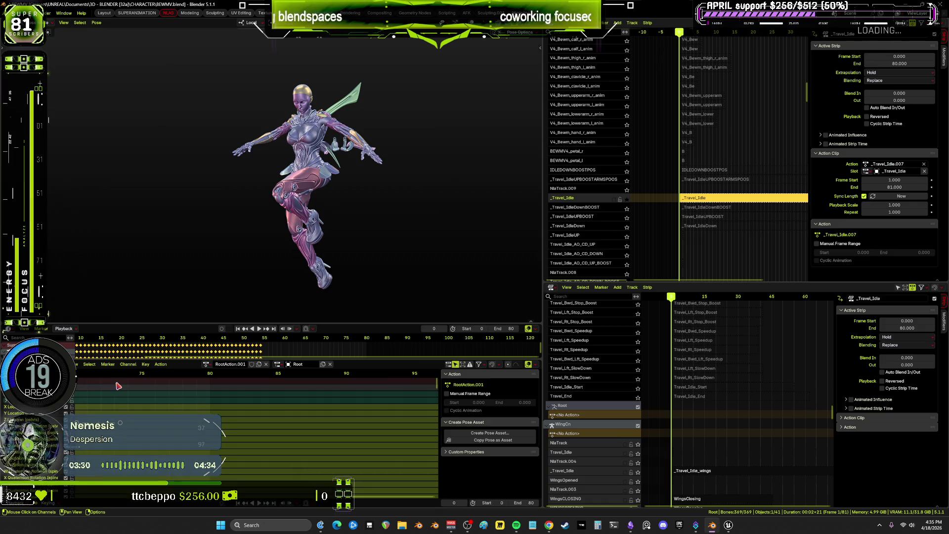
click(266, 365)
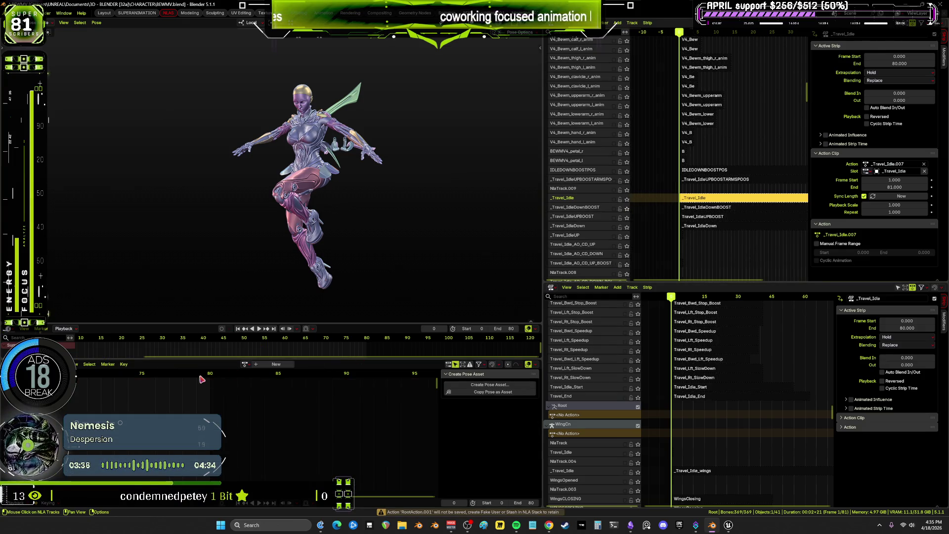
Play to frame 37, enable the _Travel_Idle track, and preview poses around frame 41
key(space)
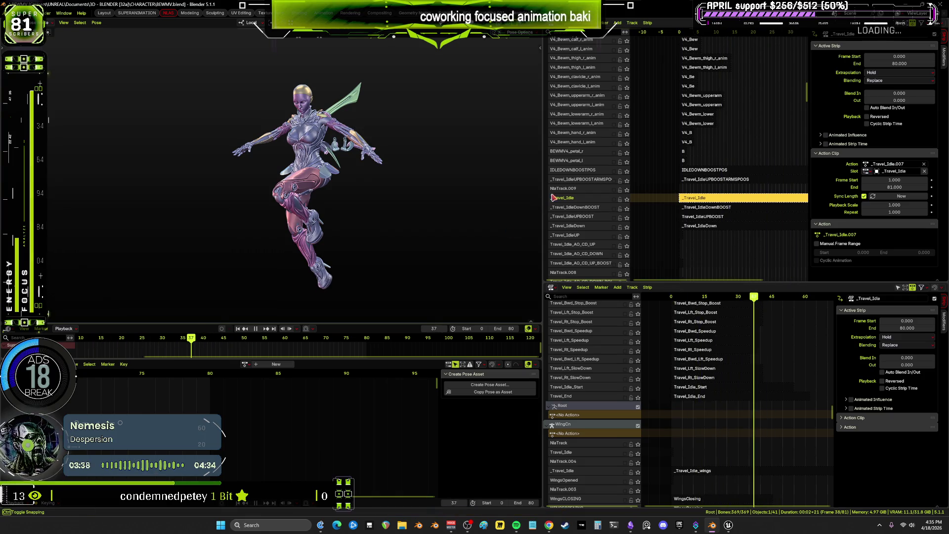
key(space)
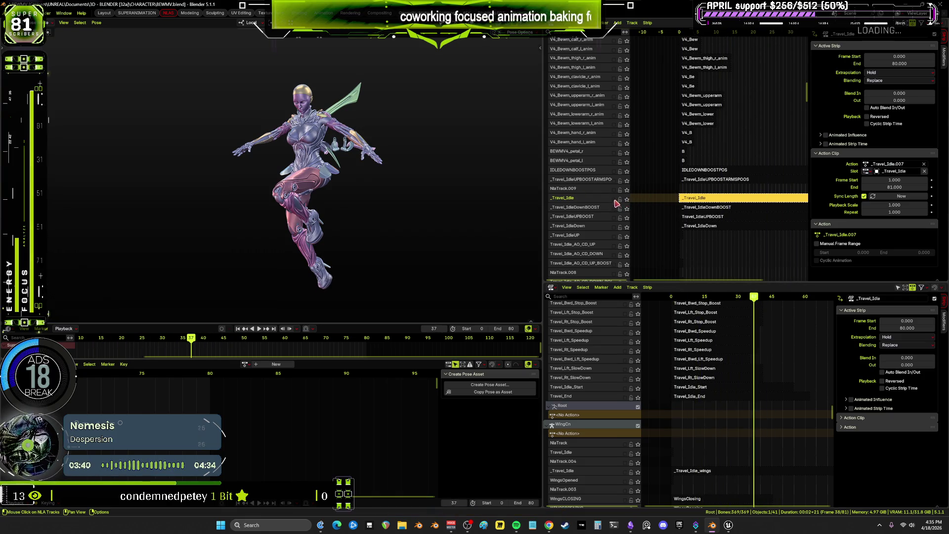
click(615, 200)
mouse_move(204, 336)
mouse_down()
mouse_move(176, 337)
mouse_move(213, 324)
mouse_up()
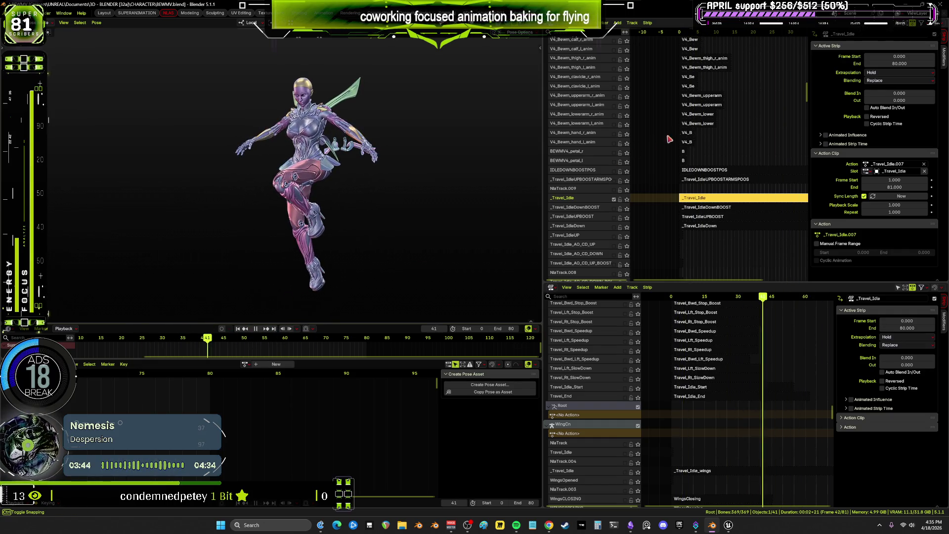
Bring the strips near frame 0 into view and play back from the first frame
middle_drag(689, 111, 687, 170)
scroll(668, 57, down, 8)
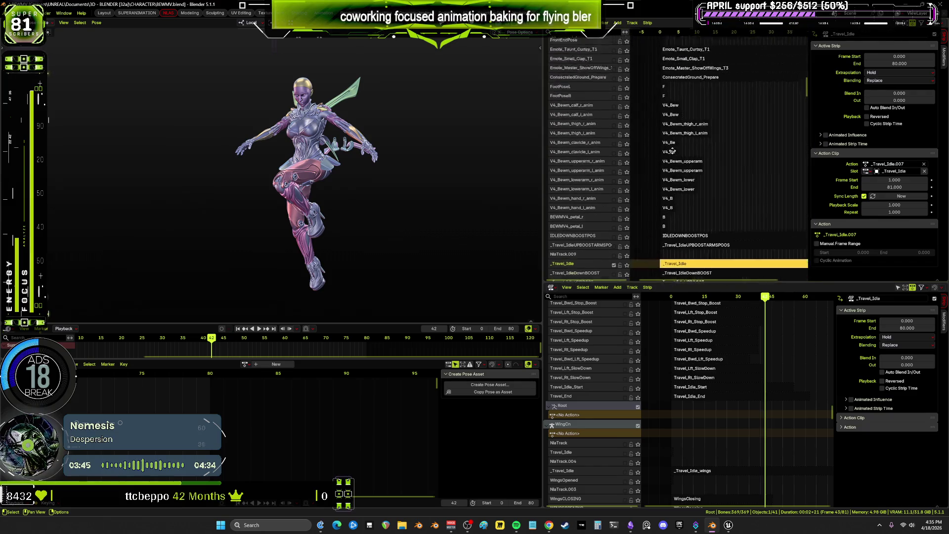
scroll(695, 365, down, 6)
scroll(695, 365, up, 8)
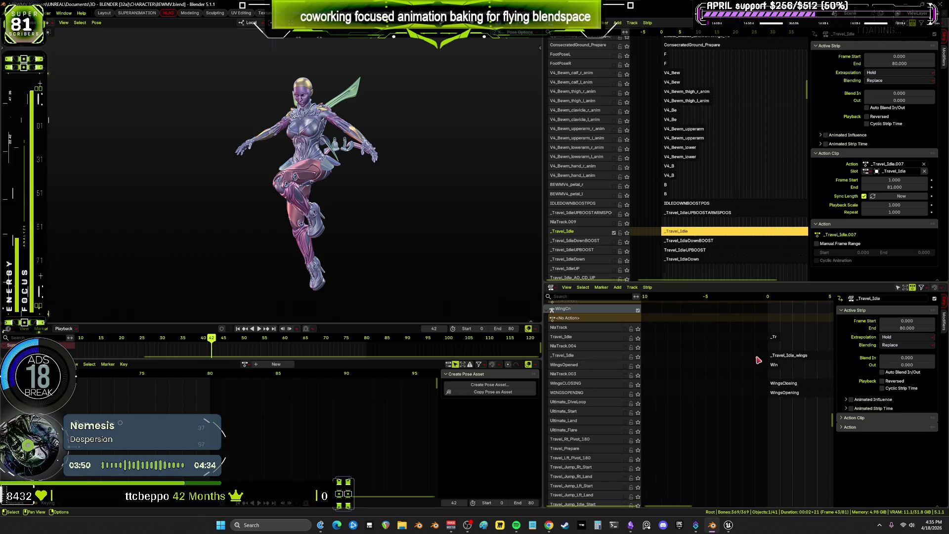
scroll(771, 362, up, 3)
middle_drag(771, 363, 655, 362)
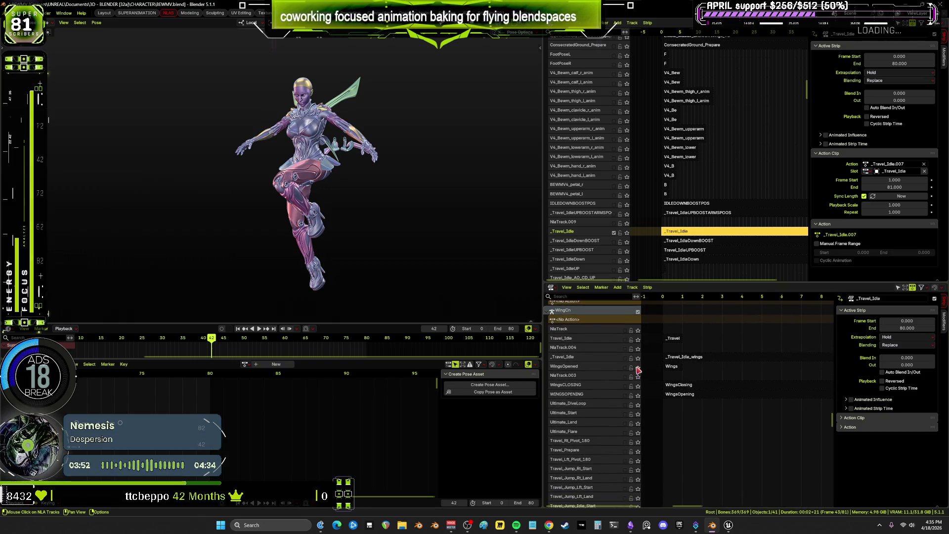
key(shift+Left)
key(space)
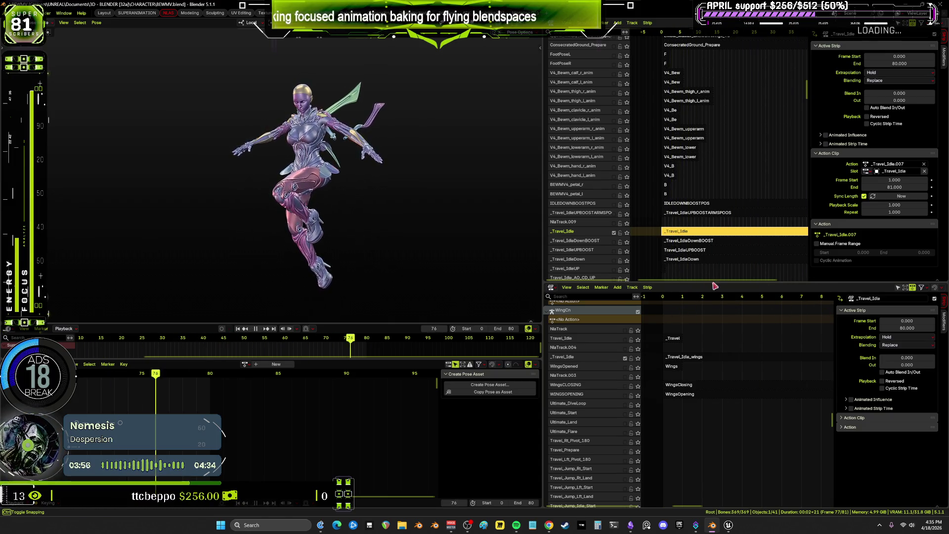
key(space)
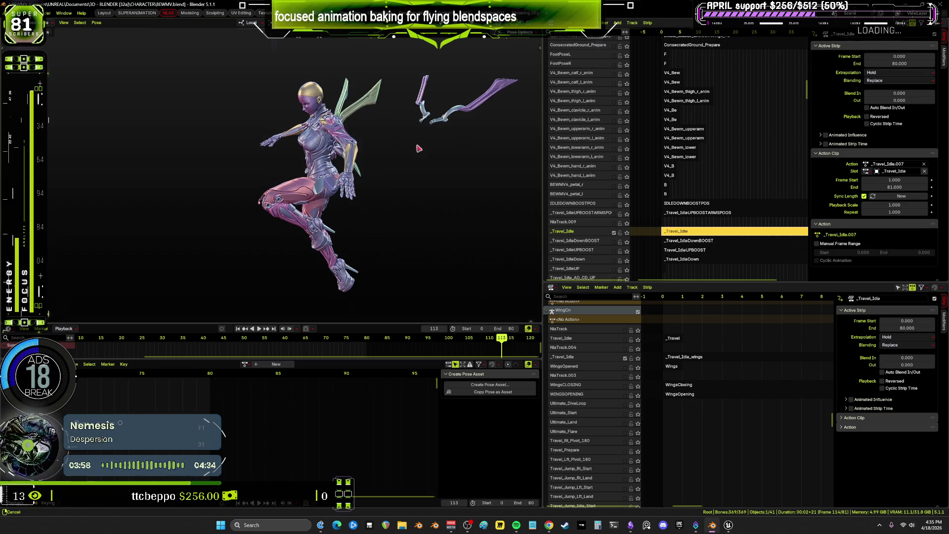
Frame the wing meshes and maximize the 3D view for a closer look
key(KP_Decimal)
middle_drag(392, 195, 281, 279)
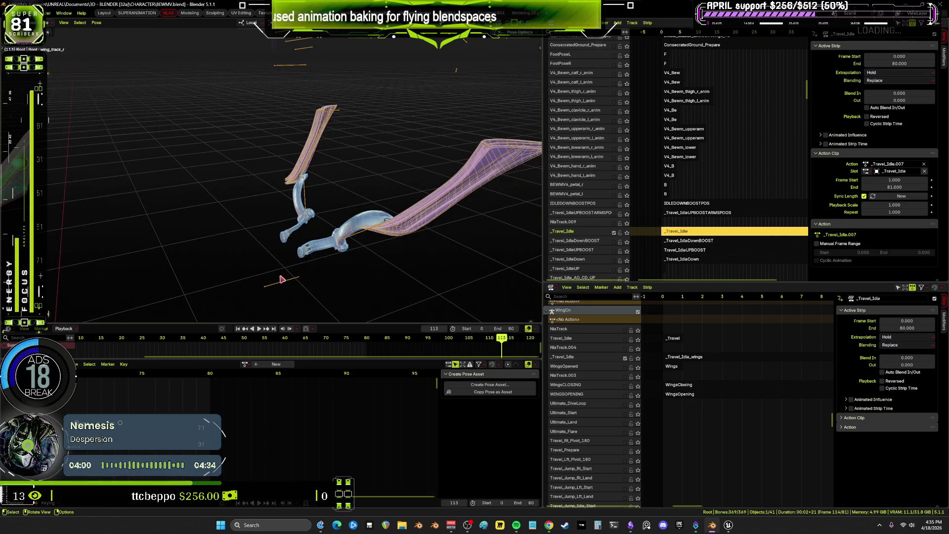
key(ctrl+Tab)
ctrl+middle_drag(358, 276, 381, 252)
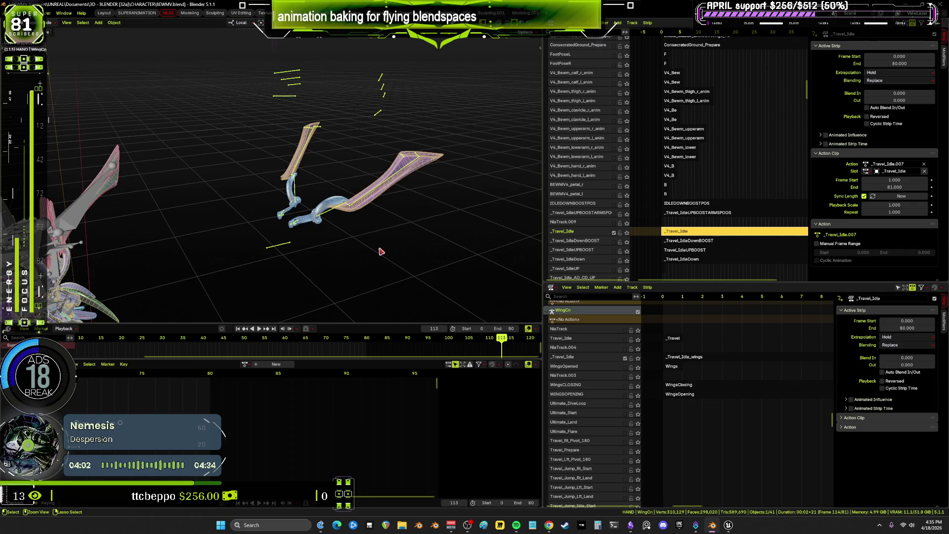
key(ctrl+alt+space)
In pose mode, box-select the WingCn bones, inspect one wing closely, and restore the layout
key(ctrl+Tab)
scroll(591, 176, up, 3)
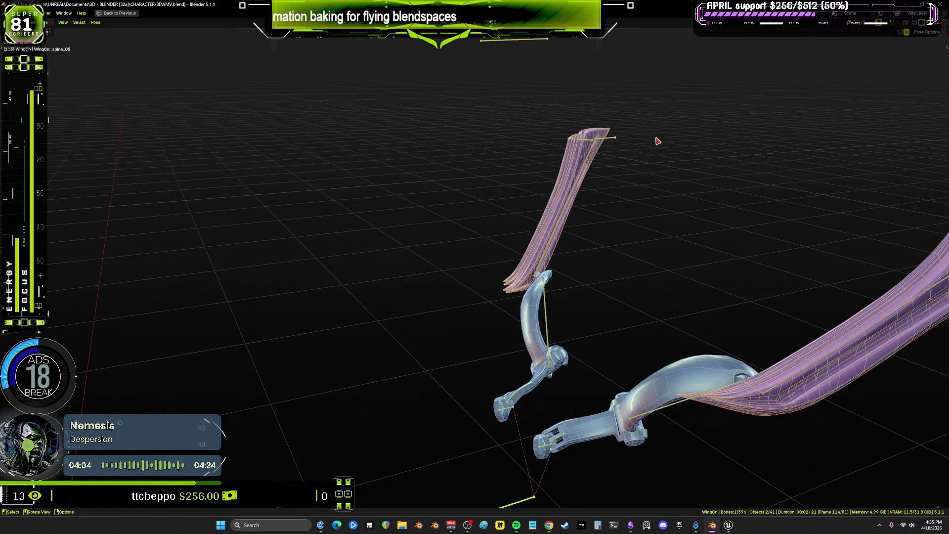
drag(677, 153, 521, 105)
mouse_move(643, 159)
middle_down()
mouse_move(601, 176)
mouse_move(256, 142)
middle_up()
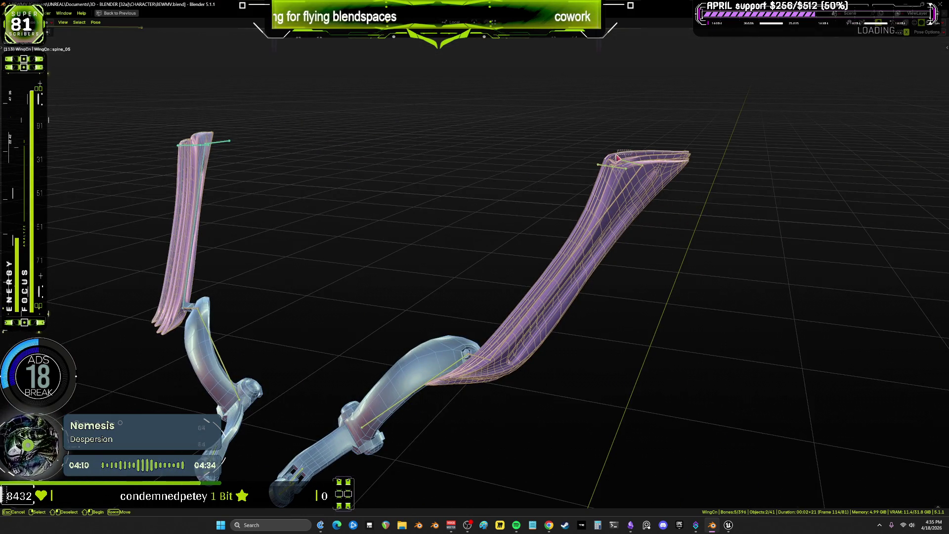
drag(618, 157, 594, 170)
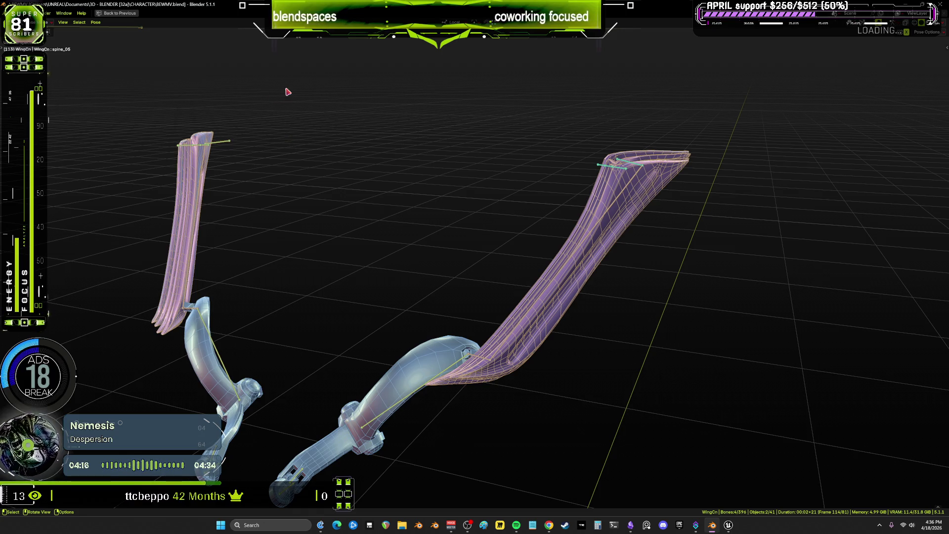
mouse_move(196, 118)
ctrl+middle_down()
mouse_move(262, 235)
mouse_move(195, 211)
mouse_move(616, 172)
mouse_move(69, 208)
mouse_move(445, 186)
mouse_move(305, 269)
ctrl+middle_up()
mouse_move(251, 300)
mouse_down()
mouse_move(233, 271)
mouse_move(70, 215)
mouse_up()
key(ctrl+space)
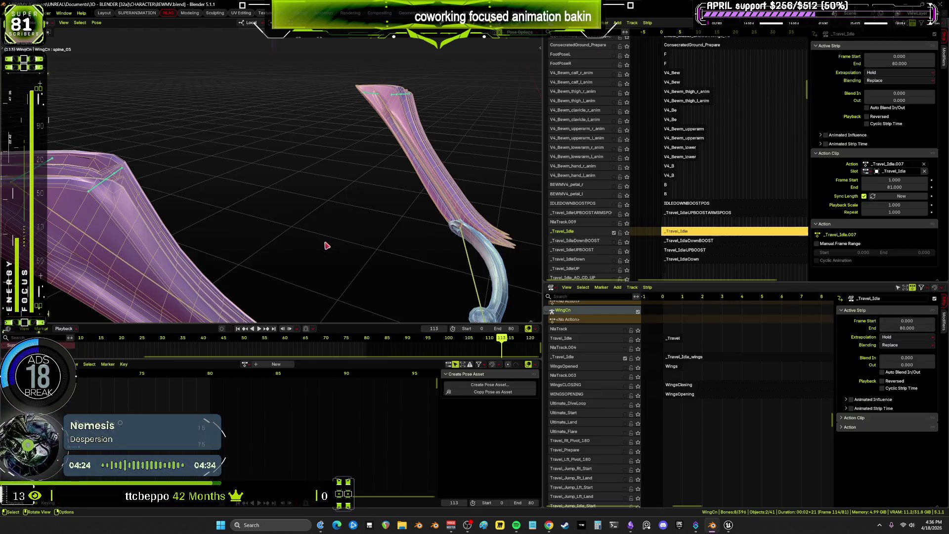
click(550, 287)
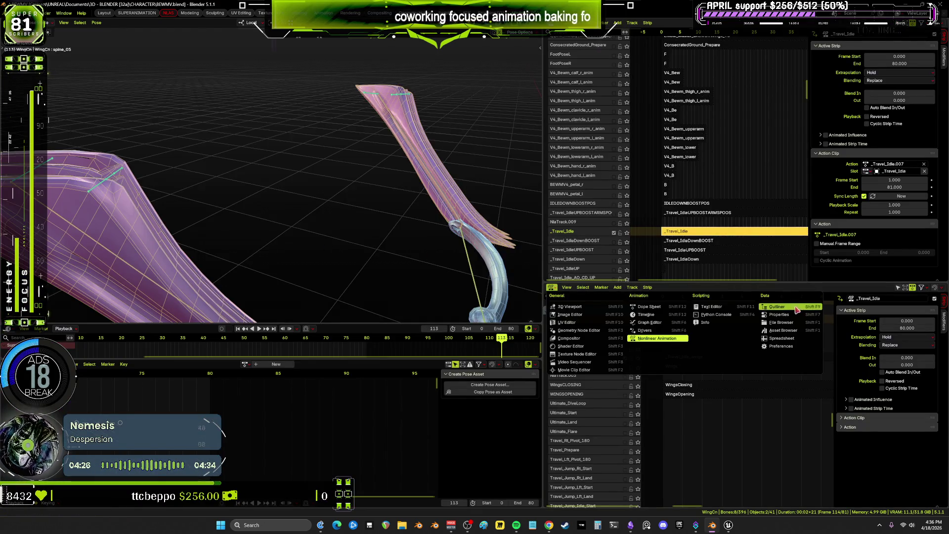
Switch the lower editor to Bone Constraints and toggle spine_05's Copy Rotation so the wings fan out
click(786, 309)
click(549, 427)
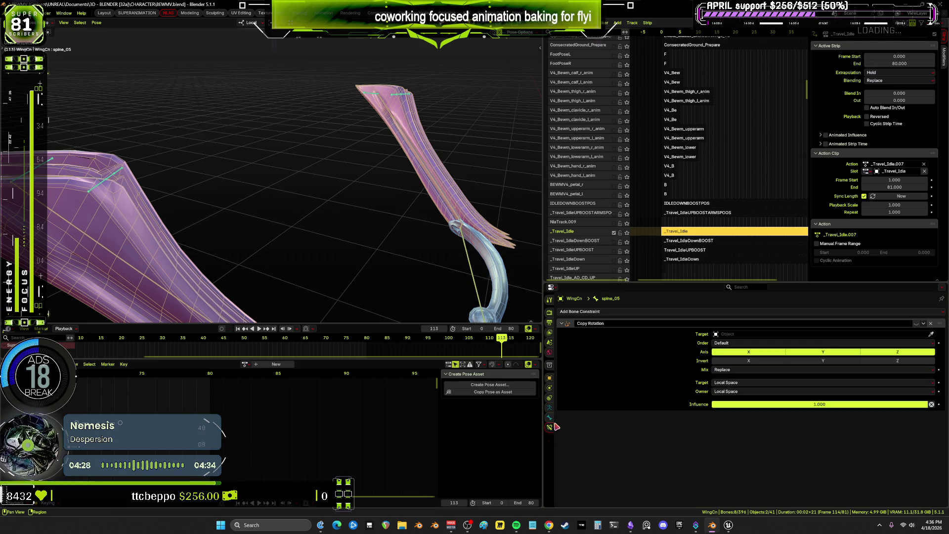
click(916, 324)
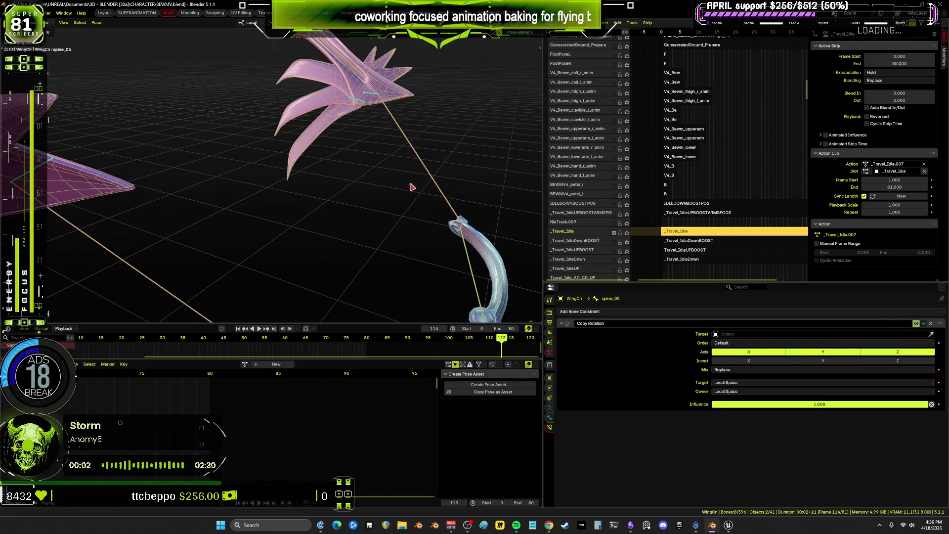
Inspect constraints on wing_track_l, wing_ext_l (Limit Rotation) and wing_d_l (Copy Rotation from WingCn)
mouse_move(411, 186)
middle_down()
mouse_move(396, 205)
mouse_move(275, 166)
mouse_move(328, 184)
middle_up()
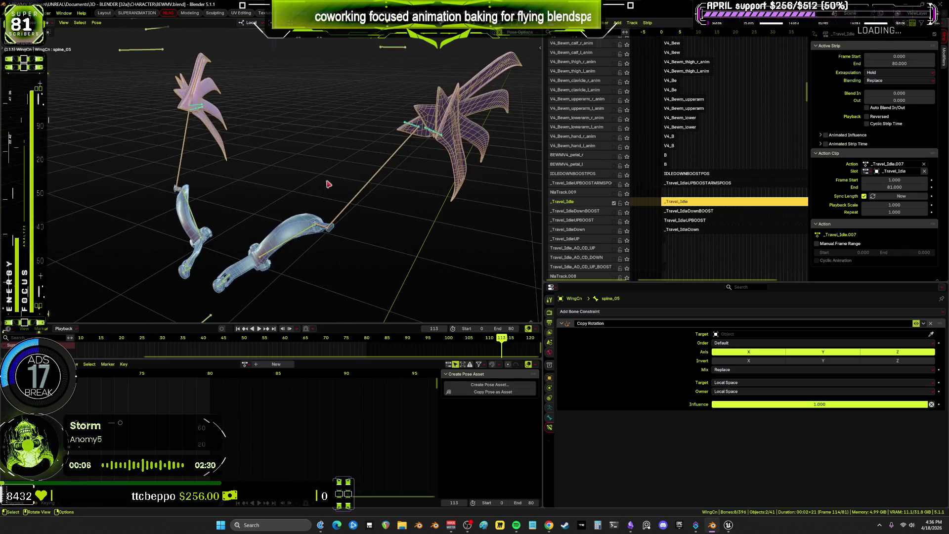
click(365, 191)
mouse_move(403, 189)
middle_down()
mouse_move(346, 158)
mouse_move(303, 186)
middle_up()
scroll(306, 212, up, 3)
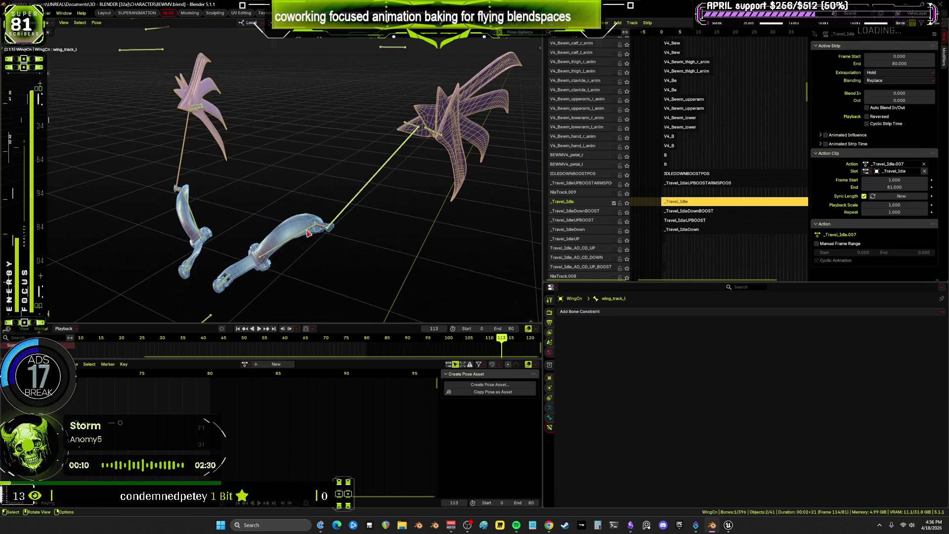
click(309, 231)
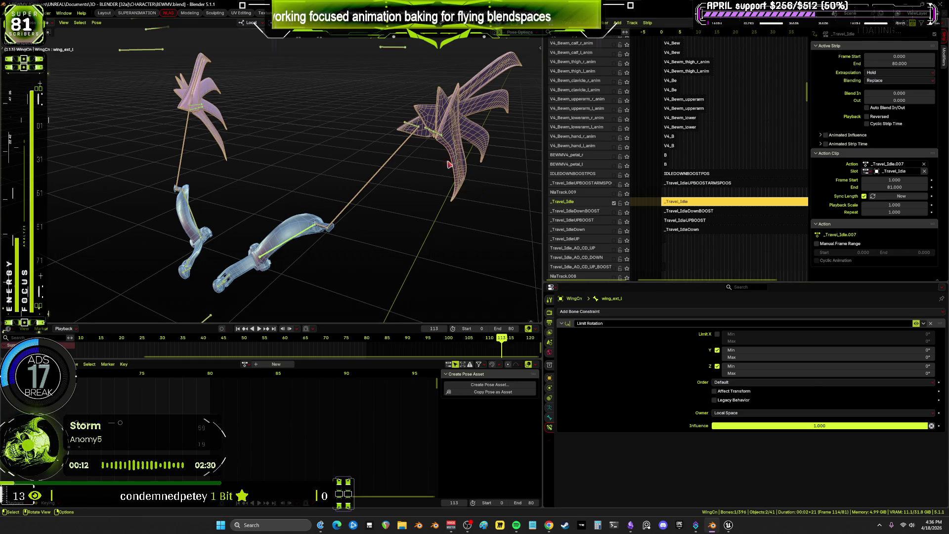
click(414, 129)
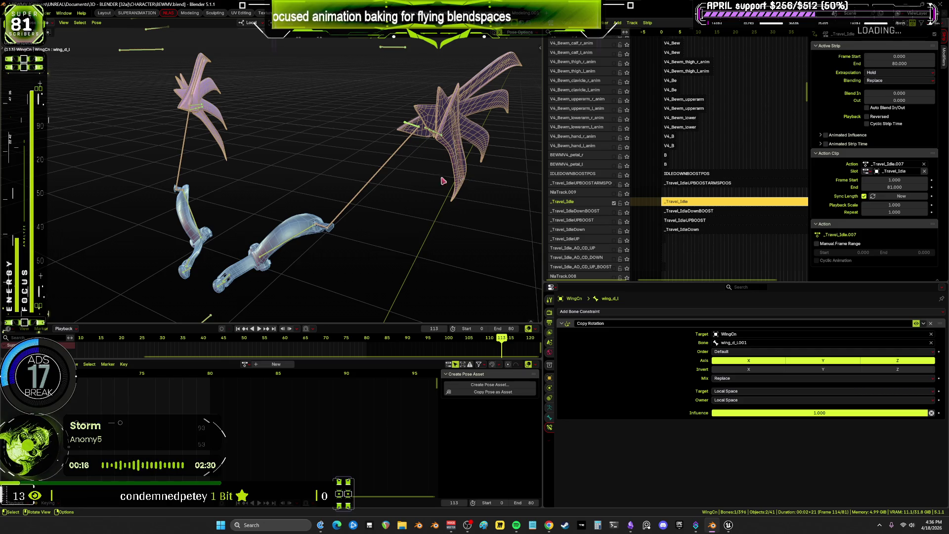
Play the animation and orbit around the rig to watch the wings move
scroll(371, 185, down, 3)
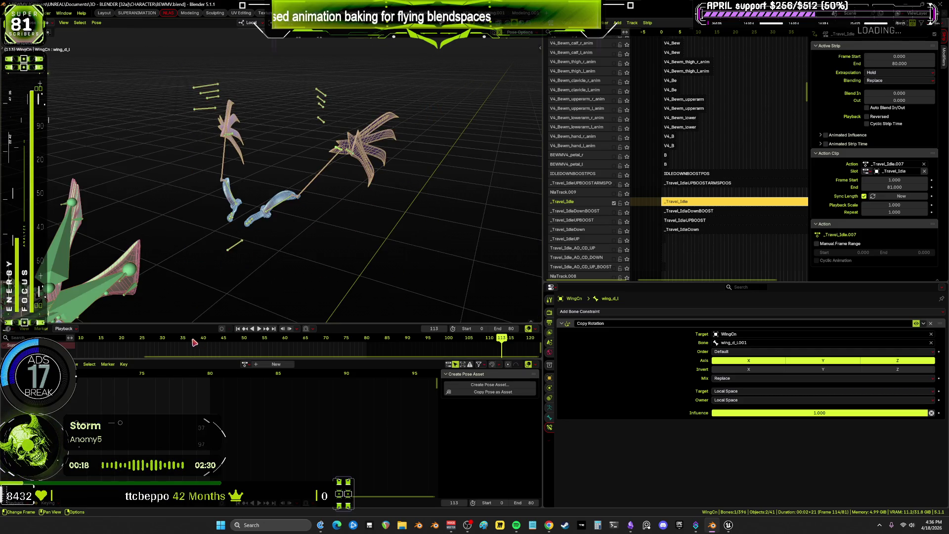
key(b)
key(space)
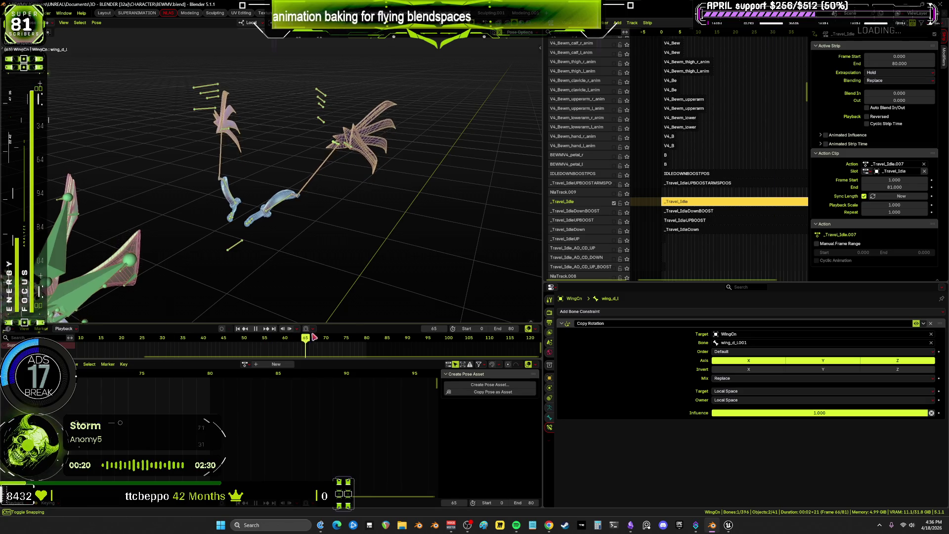
mouse_move(338, 210)
middle_down()
mouse_move(338, 230)
mouse_move(322, 218)
mouse_move(317, 178)
mouse_move(287, 182)
mouse_move(443, 195)
mouse_move(283, 210)
mouse_move(275, 256)
middle_up()
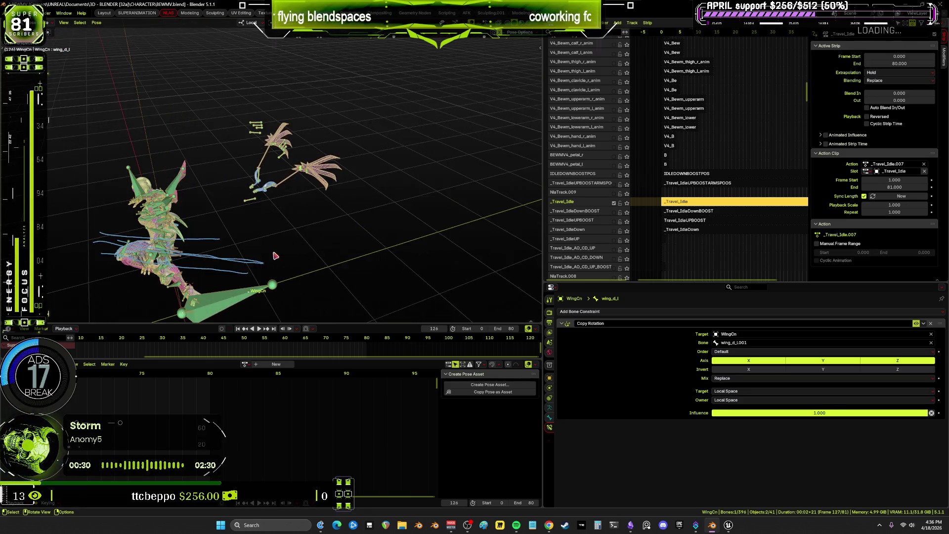
Inspect ik_hand_root's Copy Location and Copy Rotation constraints targeting Root, then view the mesh without overlays
click(242, 299)
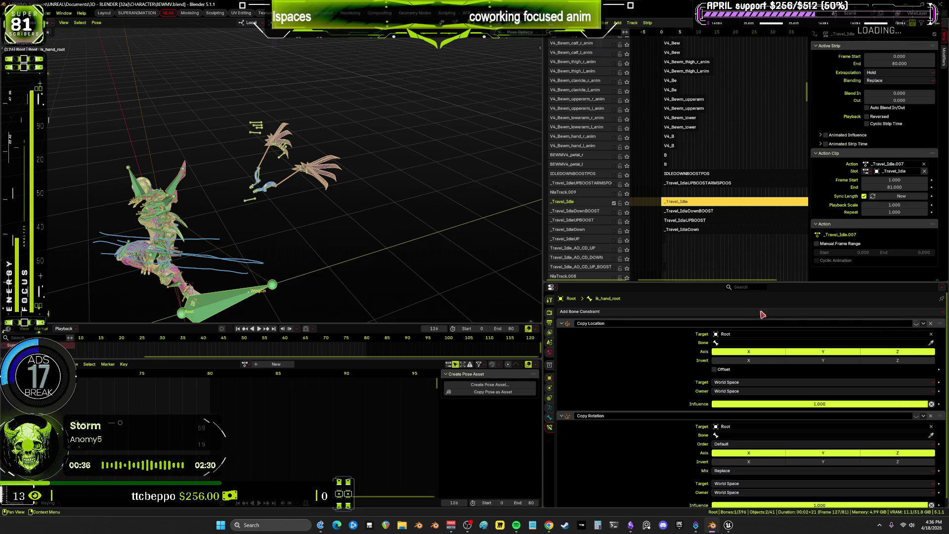
middle_drag(252, 269, 300, 226)
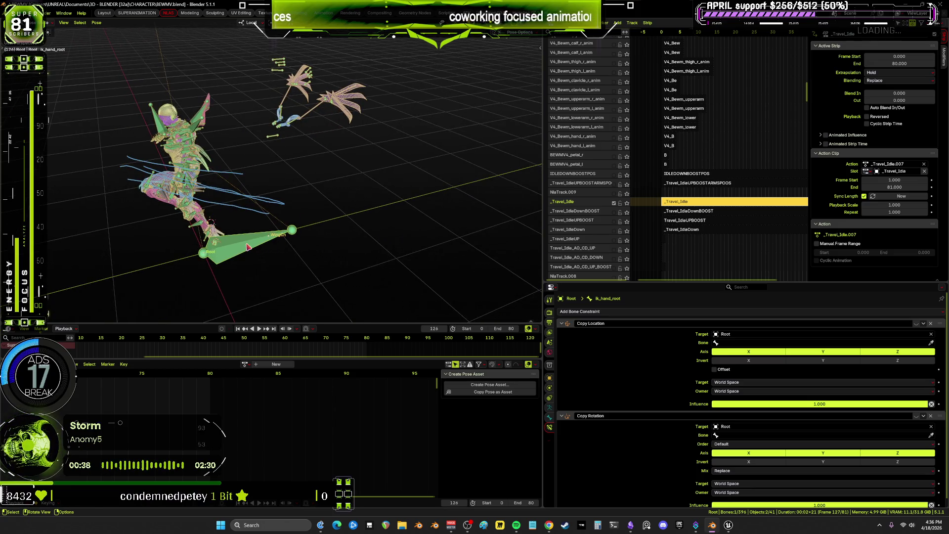
key(shift+alt+z)
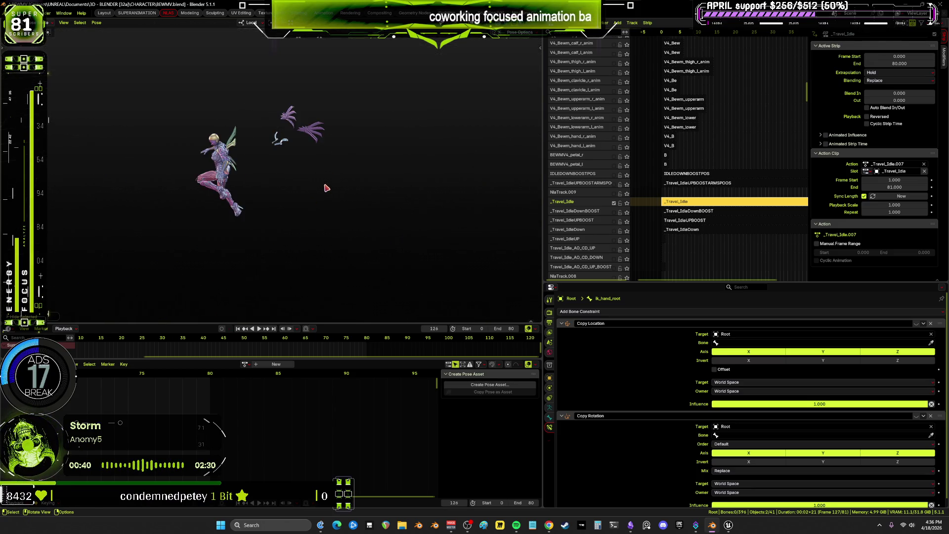
scroll(323, 187, up, 5)
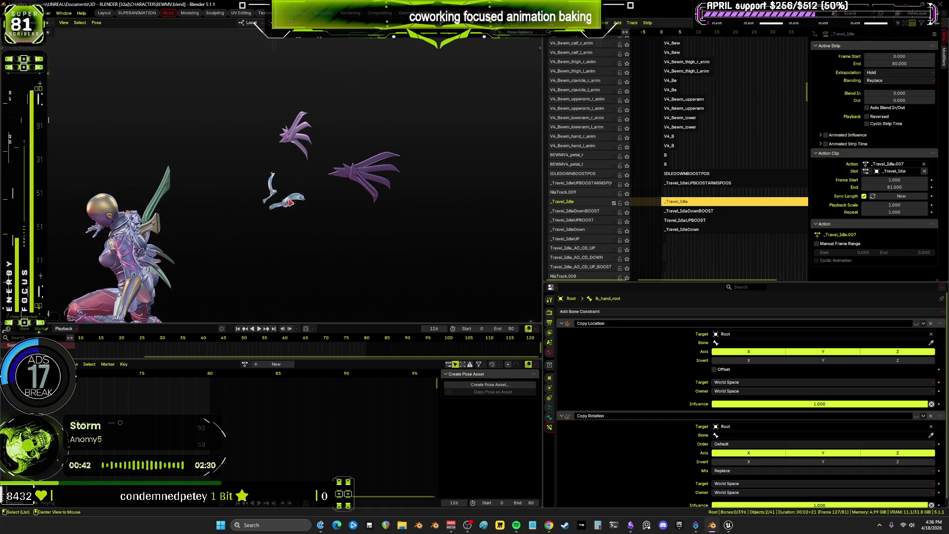
key(alt+h)
Orbit behind the character with overlays restored and make wing_ext2_l the active bone
mouse_move(225, 226)
middle_down()
mouse_move(352, 214)
mouse_move(252, 200)
mouse_move(385, 183)
mouse_move(345, 254)
middle_up()
key(shift+alt+z)
scroll(406, 172, up, 5)
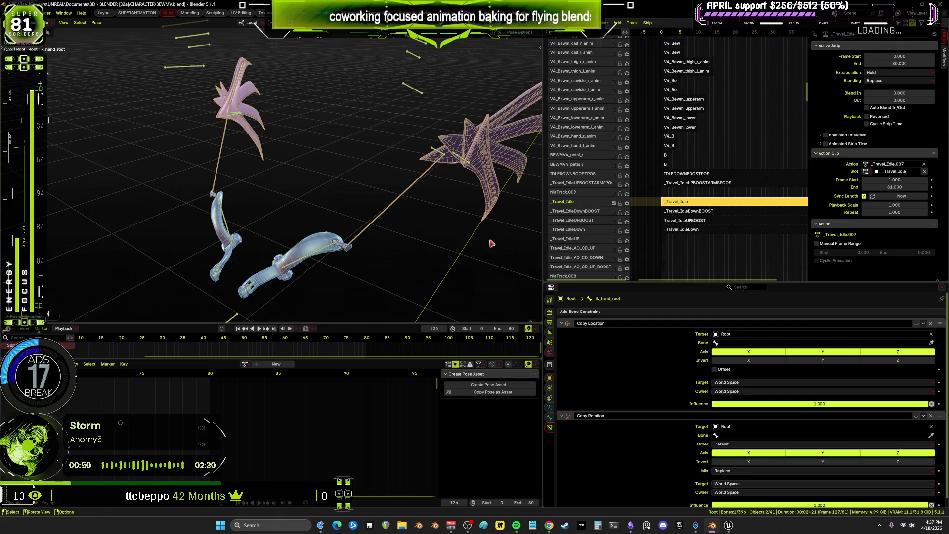
click(491, 243)
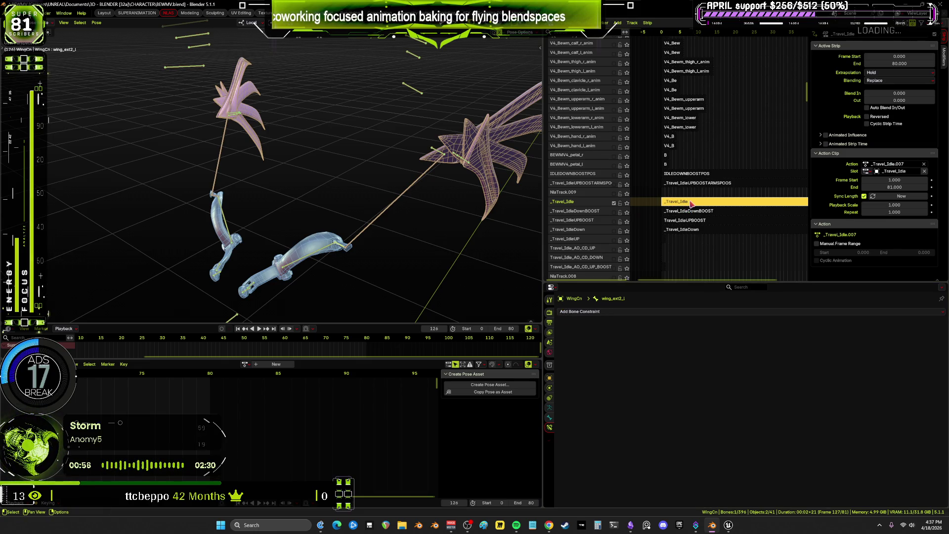
Try Combine blending on the _Travel_Idle strip, then set it back to Replace
click(895, 81)
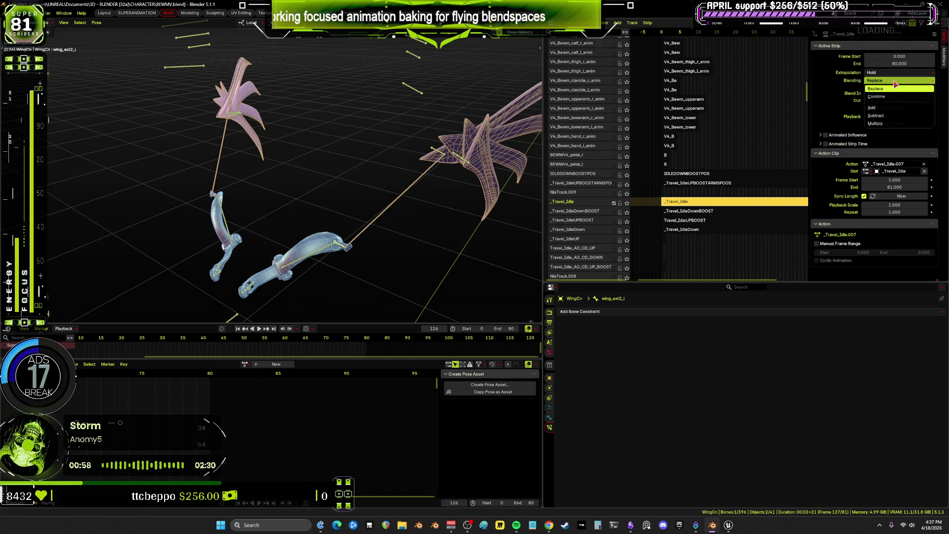
click(890, 98)
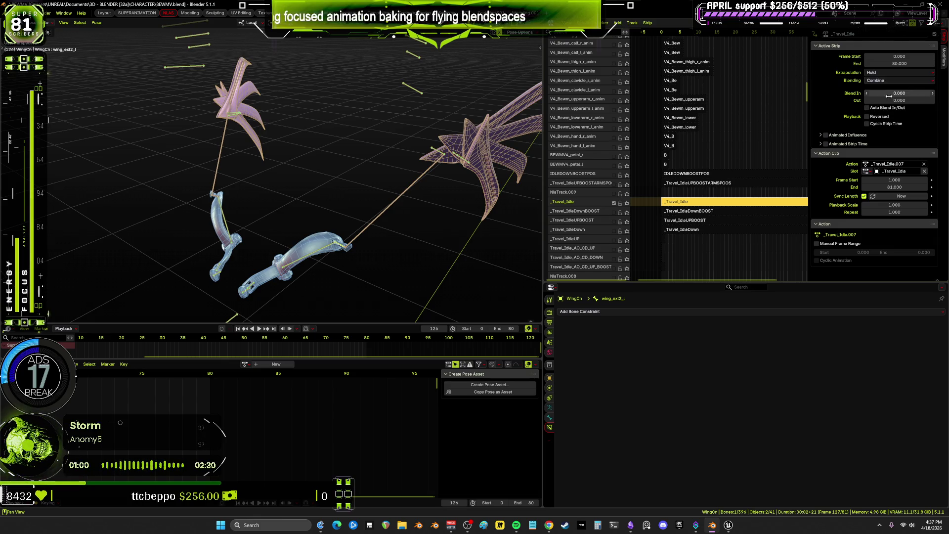
click(884, 81)
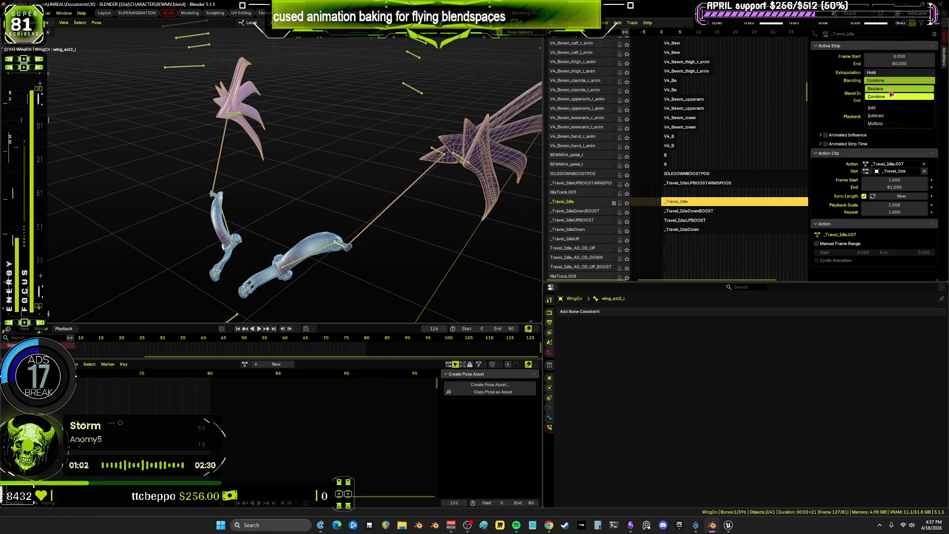
click(898, 88)
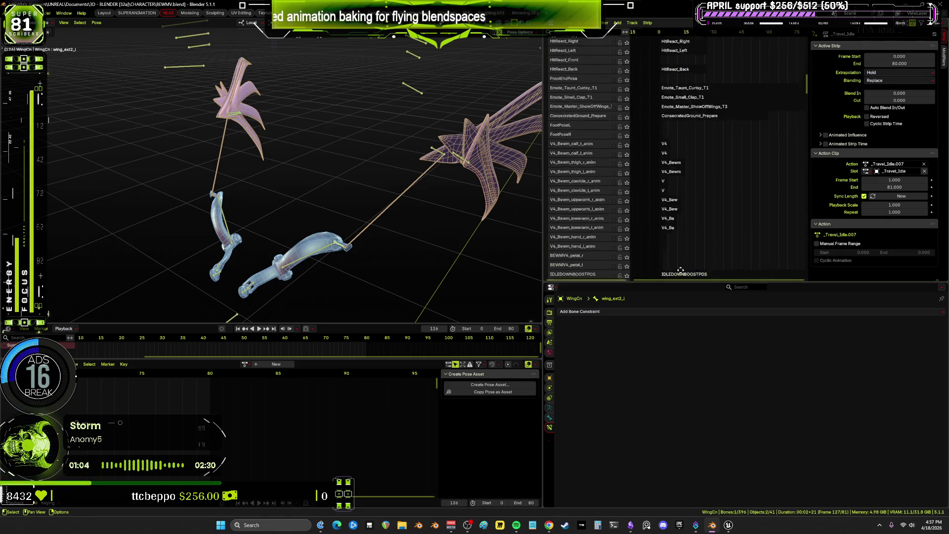
Scroll the NLA track list and select the _Travel_Idle_wings strip
scroll(717, 158, up, 10)
mouse_move(805, 208)
middle_down()
mouse_move(745, 45)
mouse_move(734, 183)
mouse_move(741, 99)
mouse_move(747, 262)
mouse_move(749, 148)
mouse_move(756, 242)
mouse_move(759, 229)
middle_up()
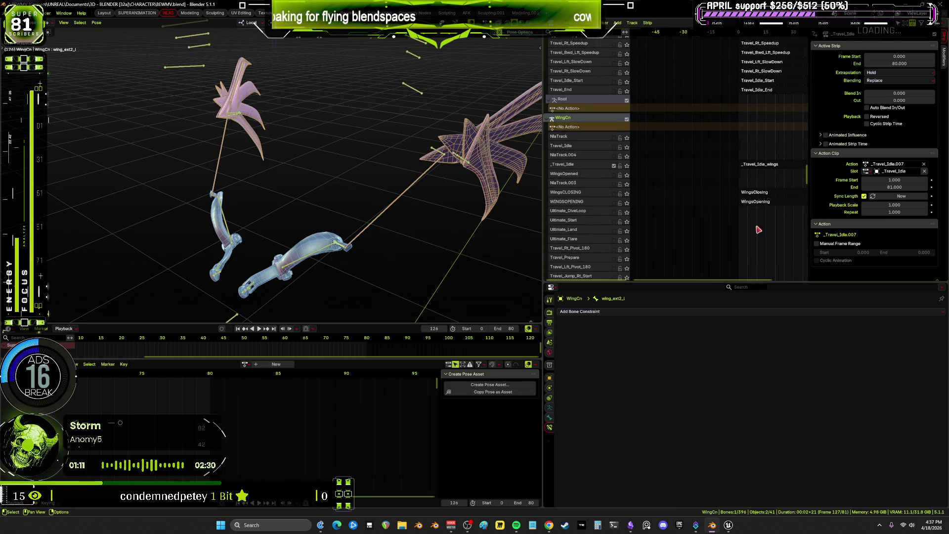
click(759, 164)
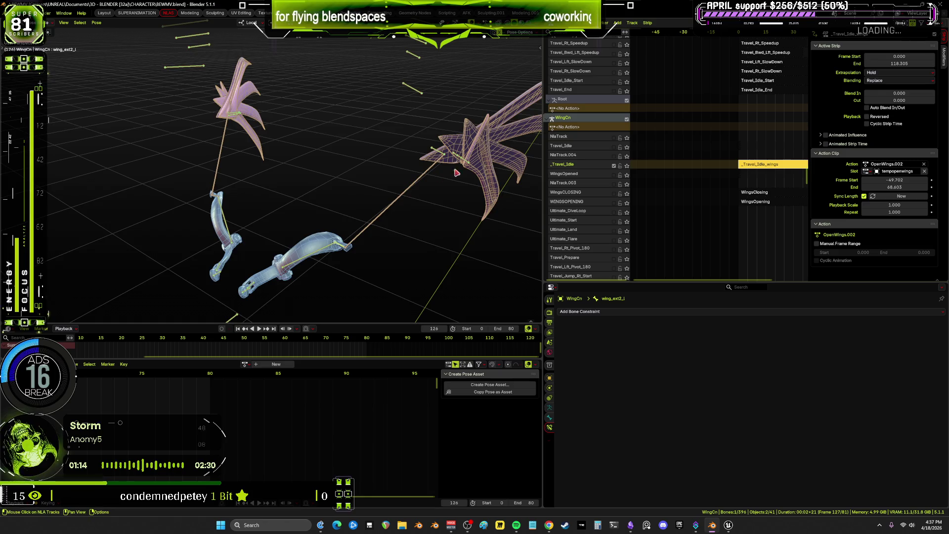
Play the wings animation and stop it at frame 22
mouse_move(462, 169)
middle_down()
mouse_move(371, 234)
mouse_move(308, 218)
mouse_move(324, 218)
middle_up()
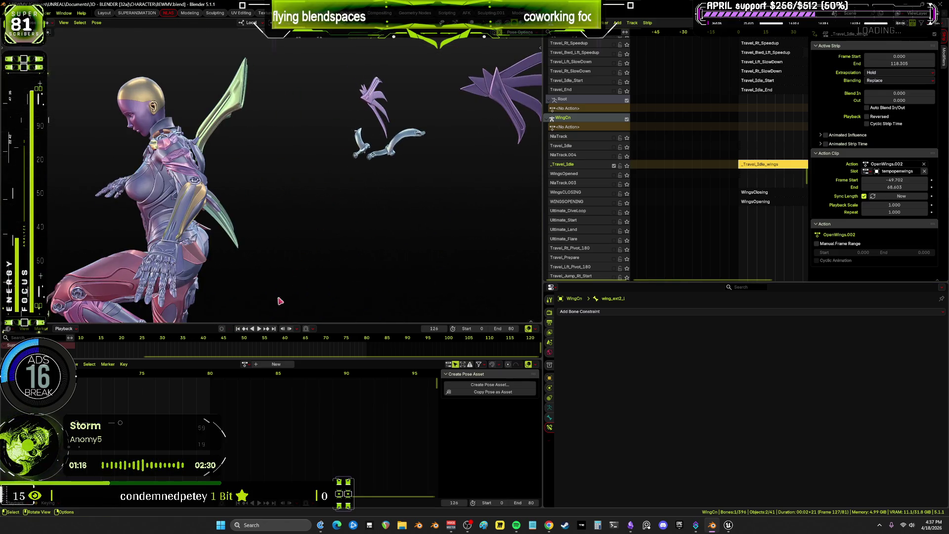
key(space)
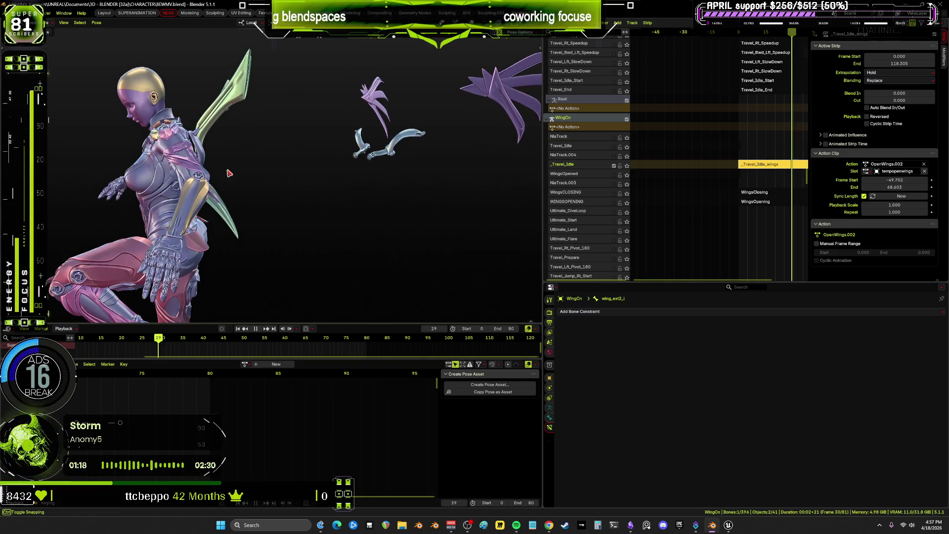
key(space)
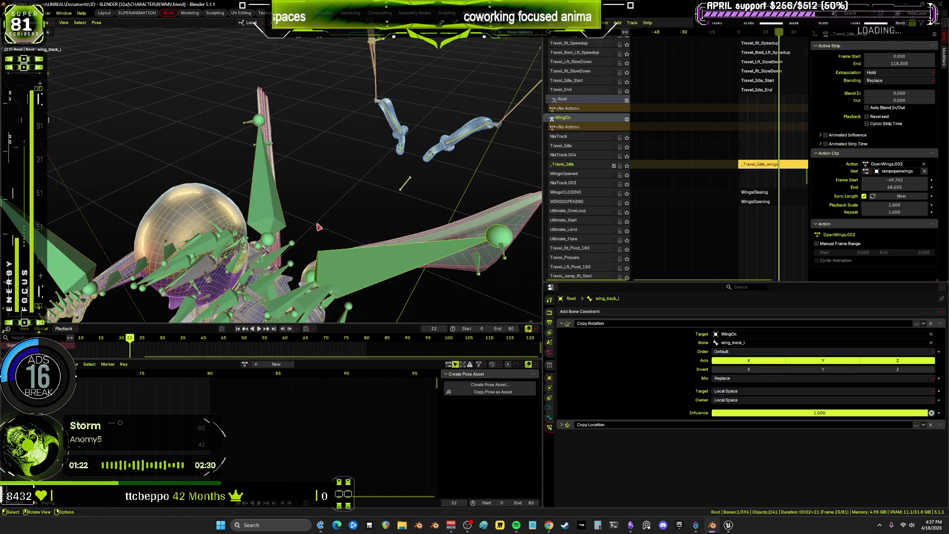
Zoom in on the head and wings, make shoulderF_L active, and show the armature's bone collections
middle_drag(296, 198, 238, 182)
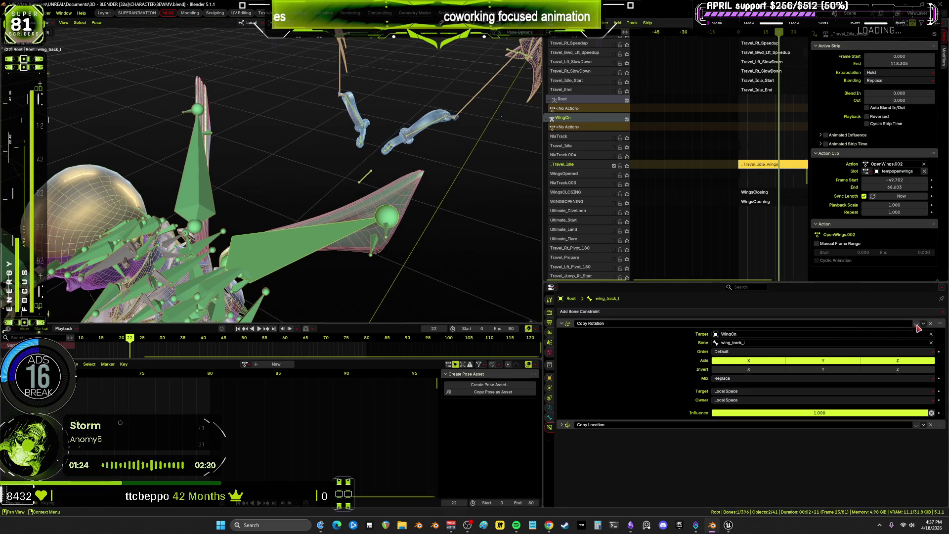
scroll(361, 253, down, 2)
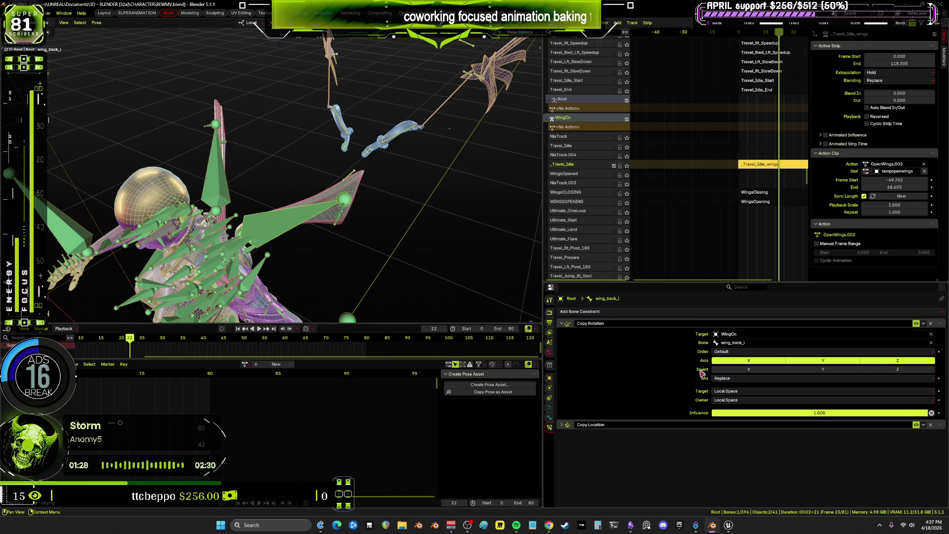
middle_drag(270, 258, 226, 237)
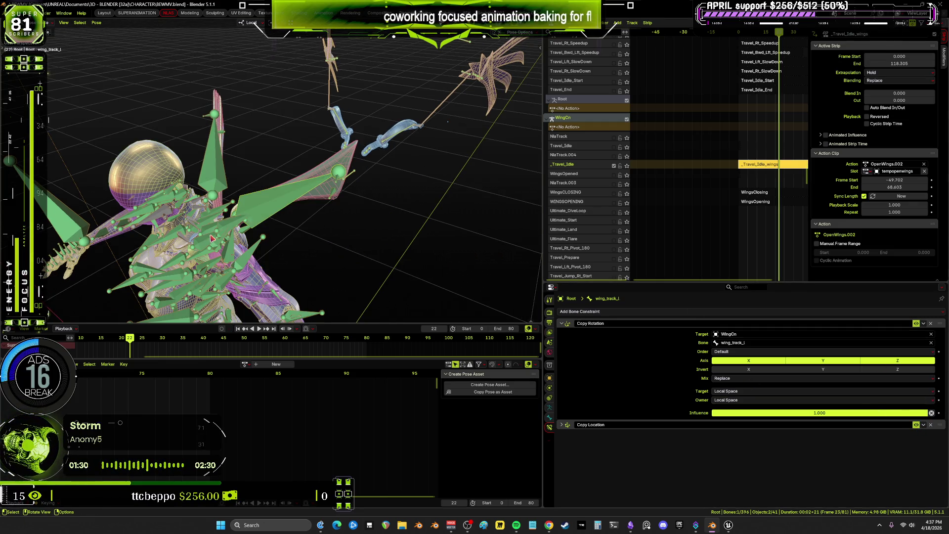
click(219, 236)
click(549, 407)
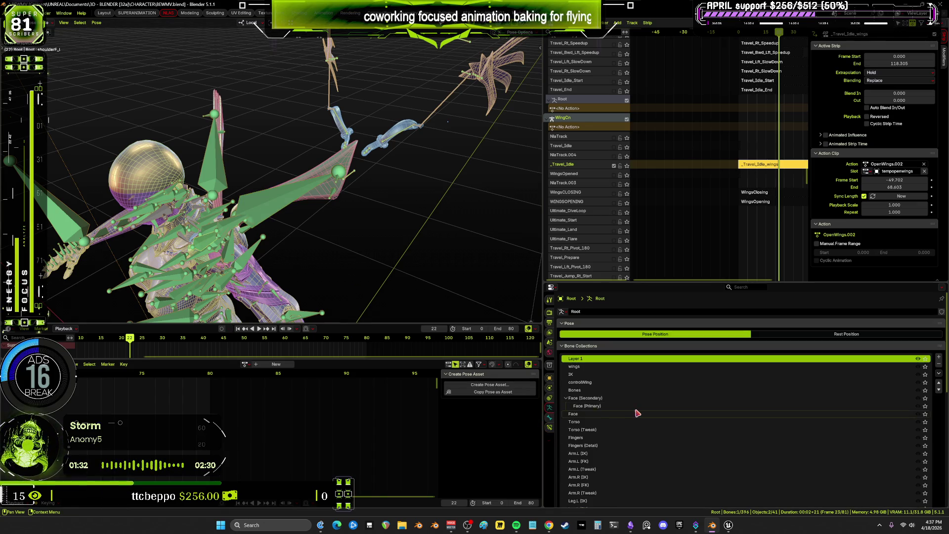
Toggle the IK bone collection's visibility, then make controlWing active and solo it
click(925, 376)
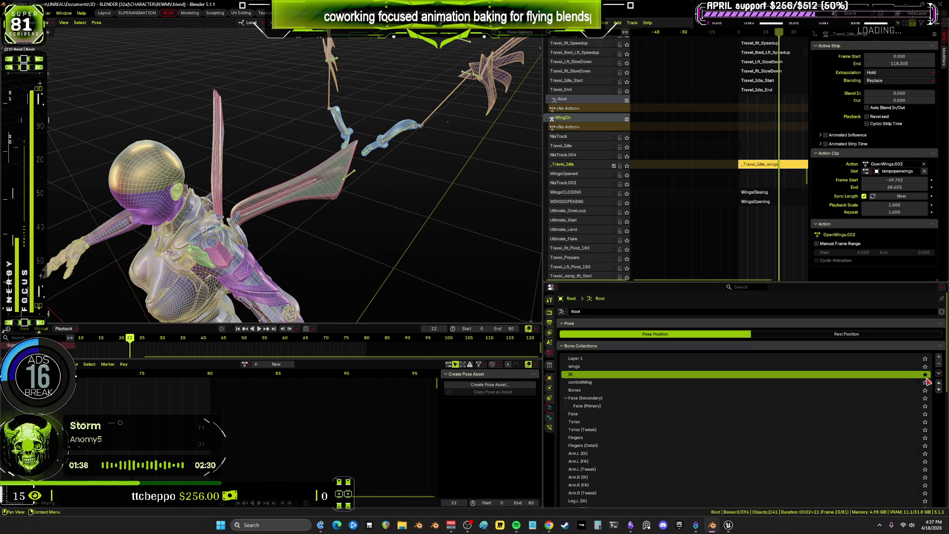
mouse_move(321, 218)
middle_down()
mouse_move(285, 228)
mouse_move(325, 211)
middle_up()
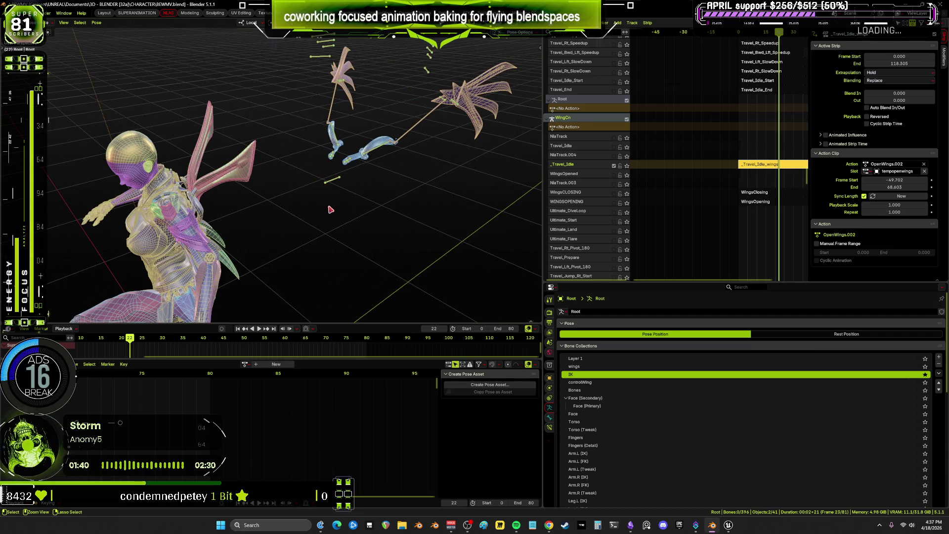
key(ctrl+Tab)
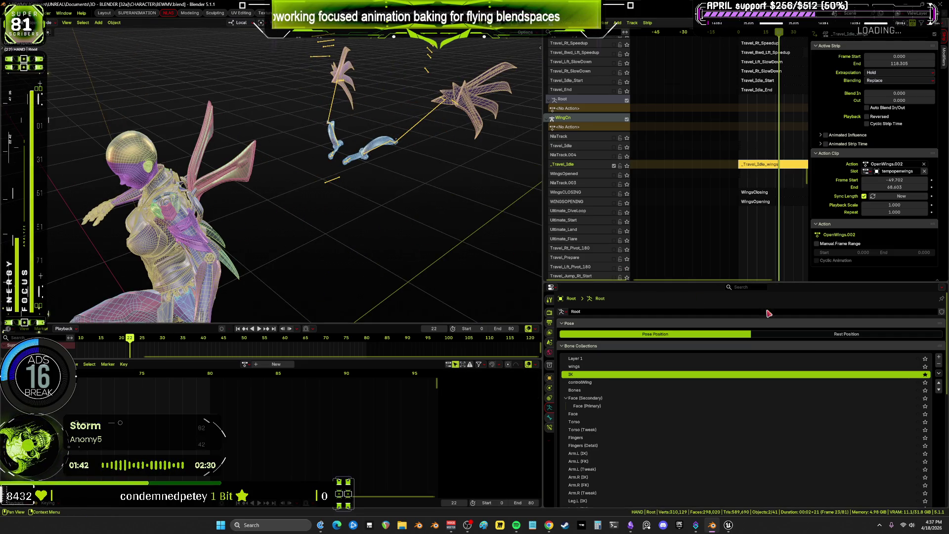
click(925, 375)
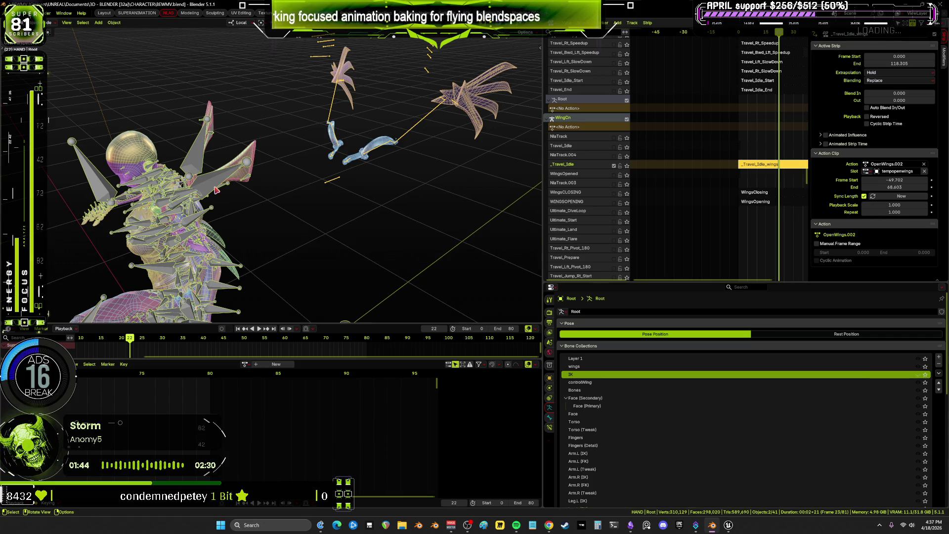
key(ctrl+Tab)
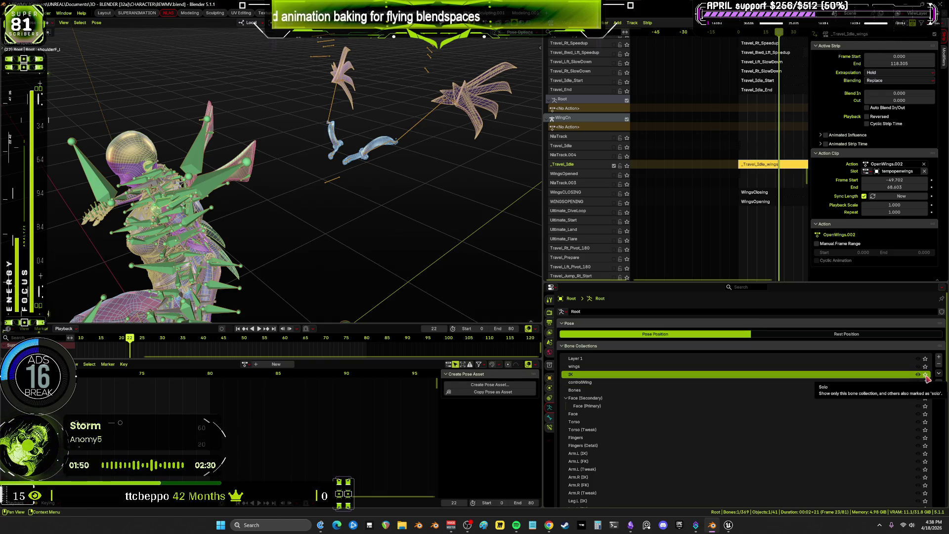
click(918, 374)
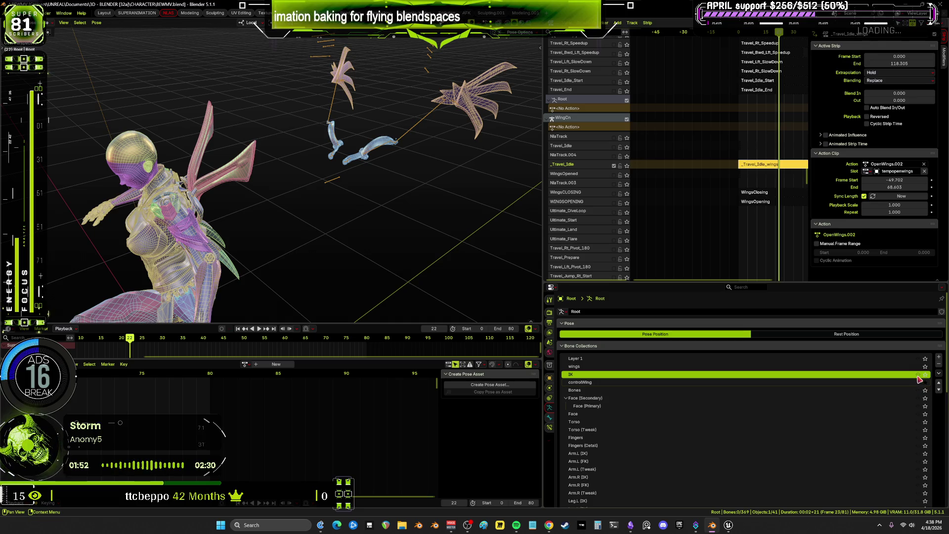
click(927, 379)
key(ctrl+z)
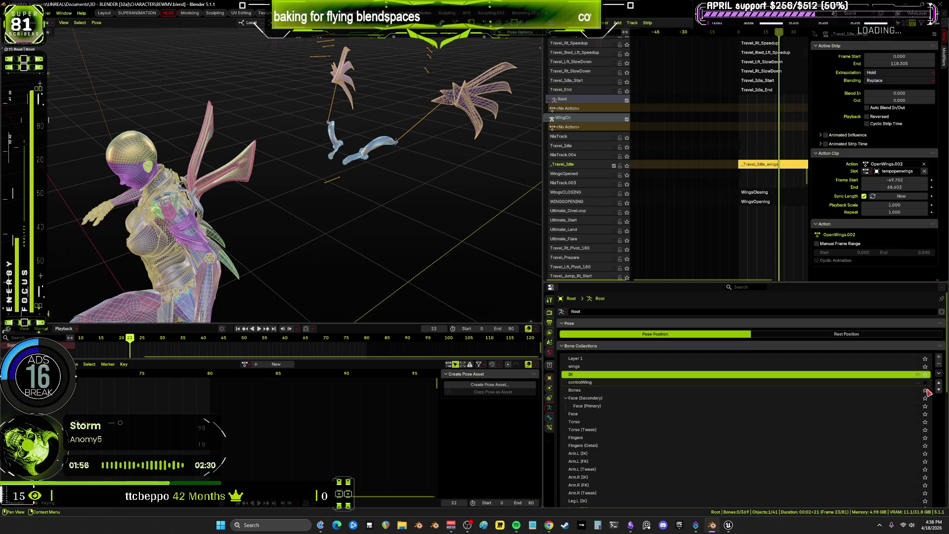
click(925, 383)
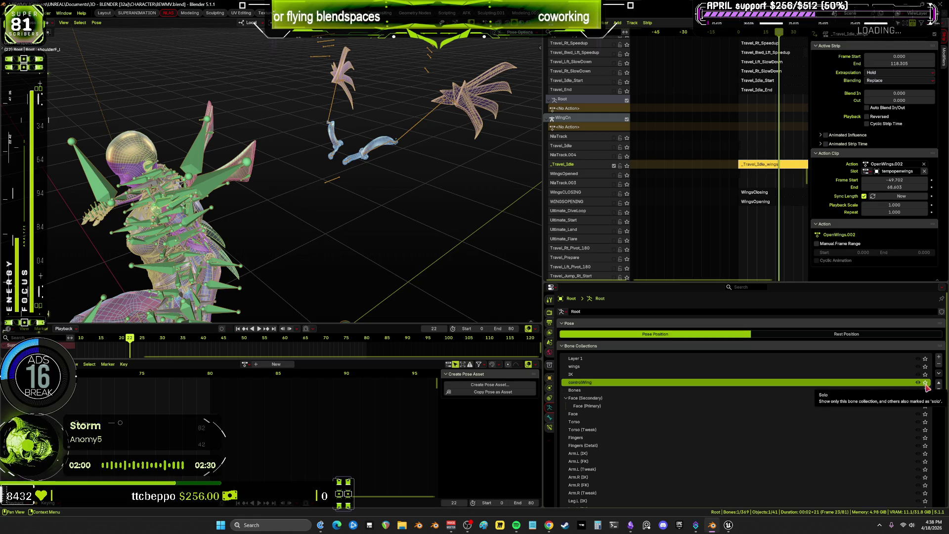
click(924, 383)
Maximize the 3D view and isolate the Root bone in local view, then restore the layout
scroll(245, 214, down, 4)
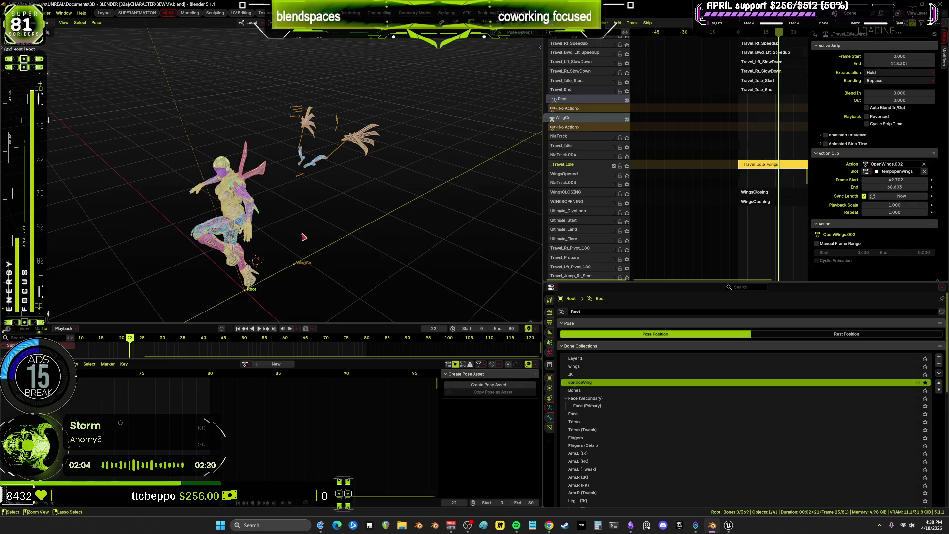
key(ctrl+space)
scroll(510, 258, up, 5)
key(KP_Divide)
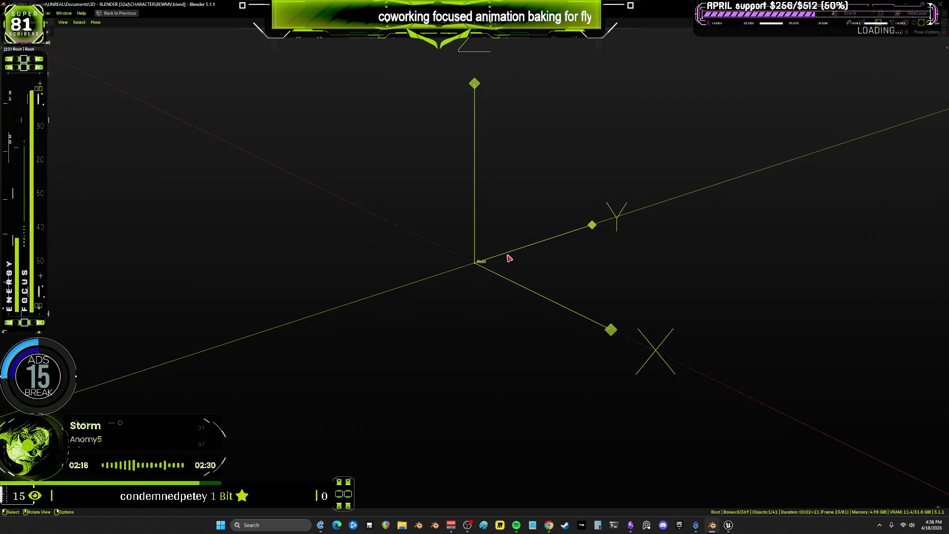
key(KP_Divide)
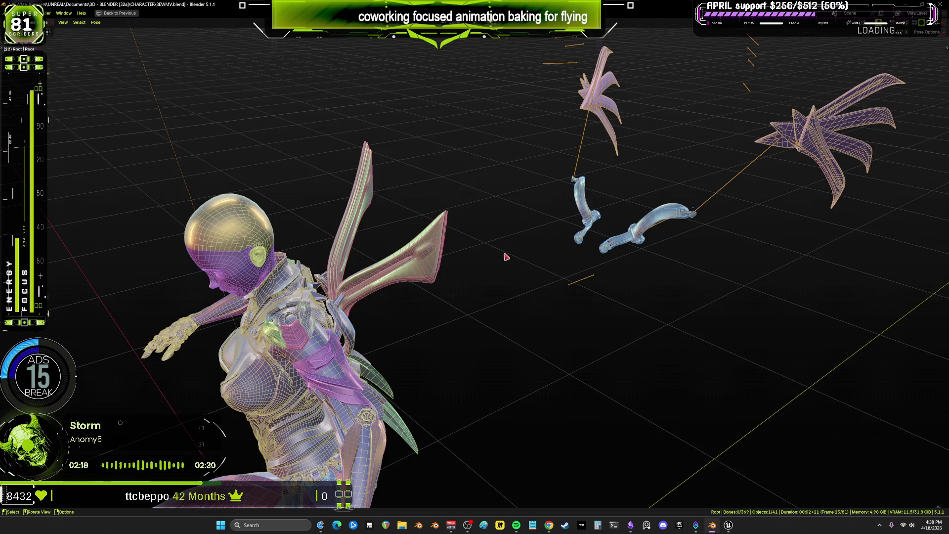
mouse_move(516, 320)
middle_down()
mouse_move(530, 307)
mouse_move(495, 308)
middle_up()
key(ctrl+space)
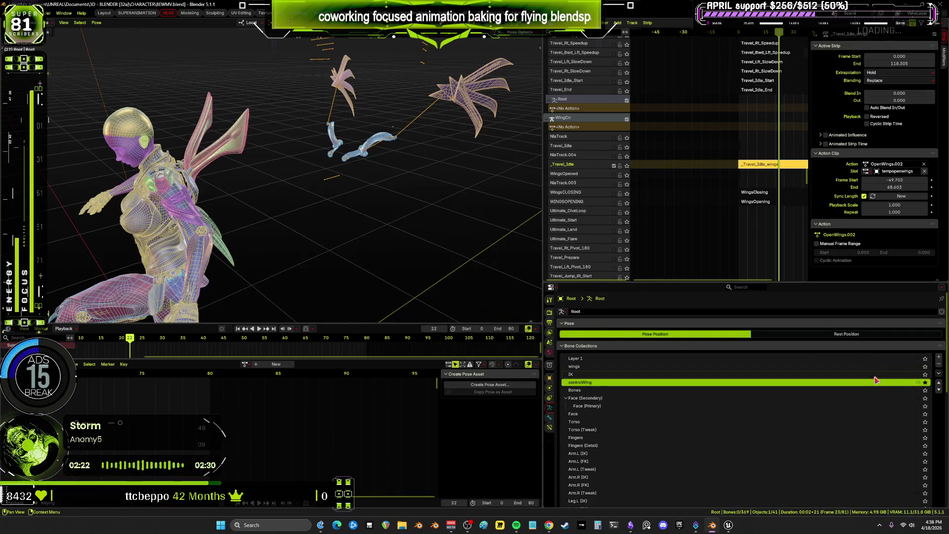
Solo the wings bone collection and view wing_track_l's Copy Rotation and Copy Location constraints
click(921, 383)
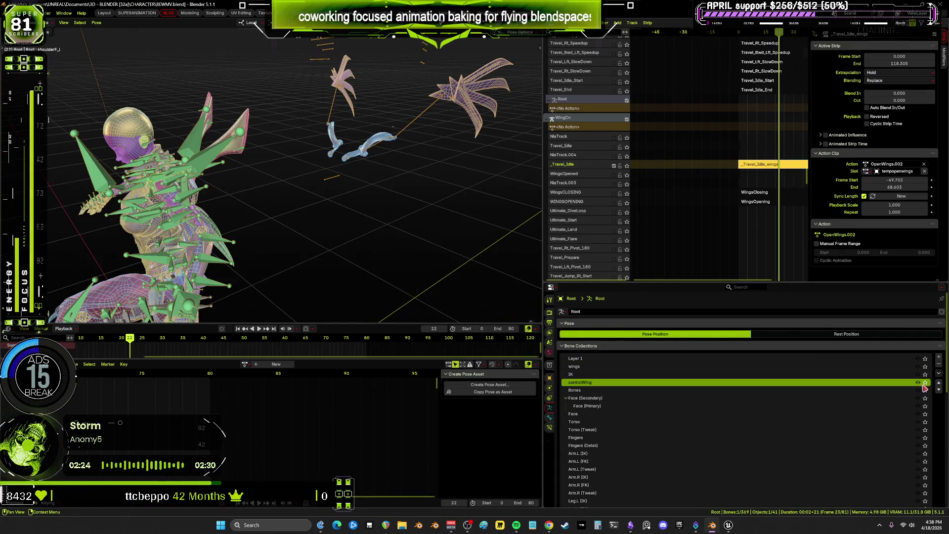
scroll(268, 178, up, 6)
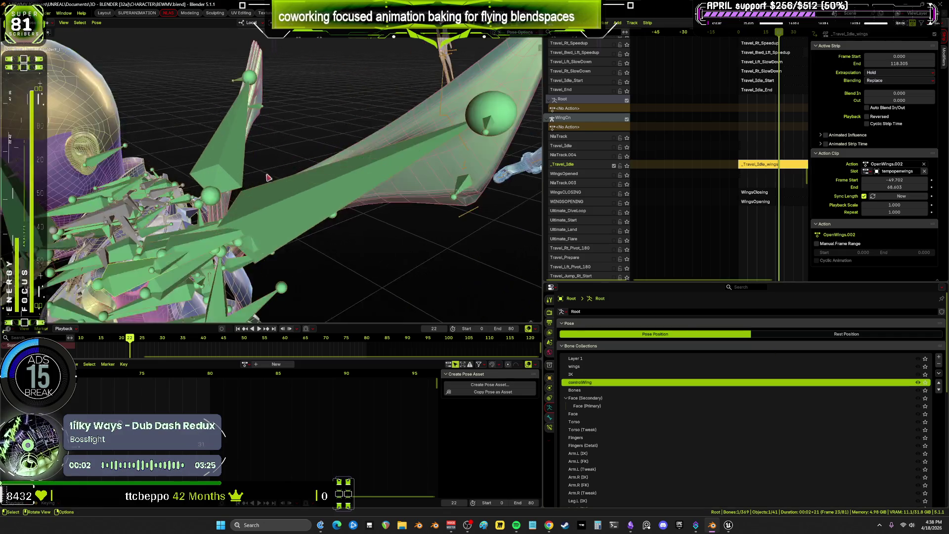
middle_drag(269, 178, 218, 188)
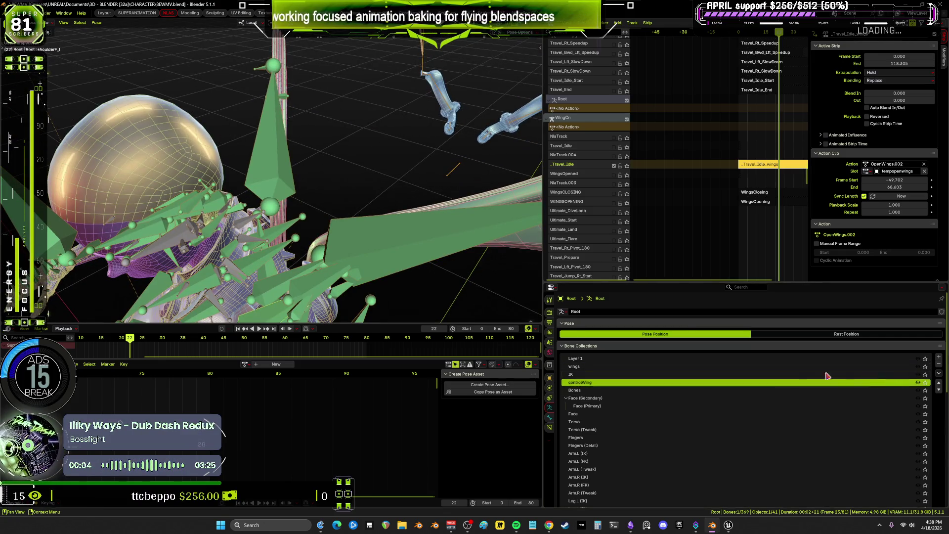
click(909, 367)
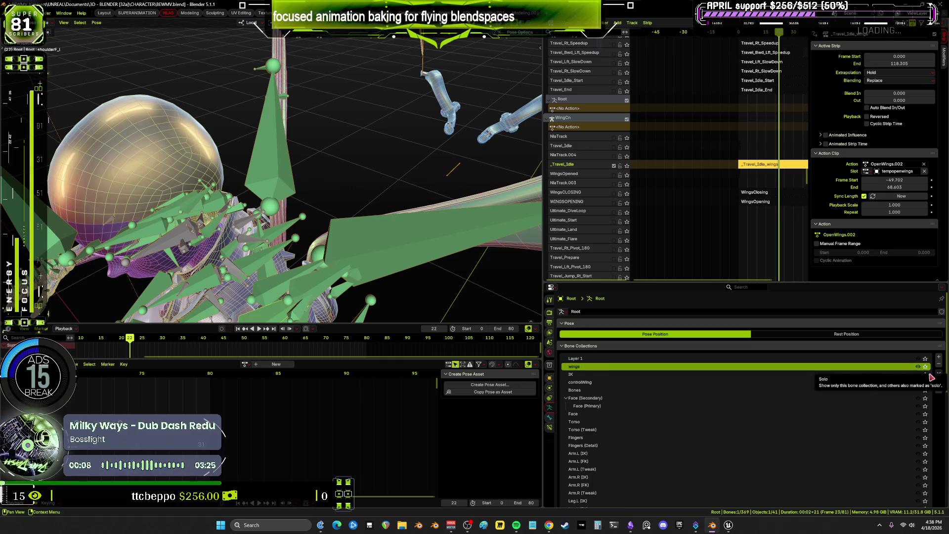
click(925, 366)
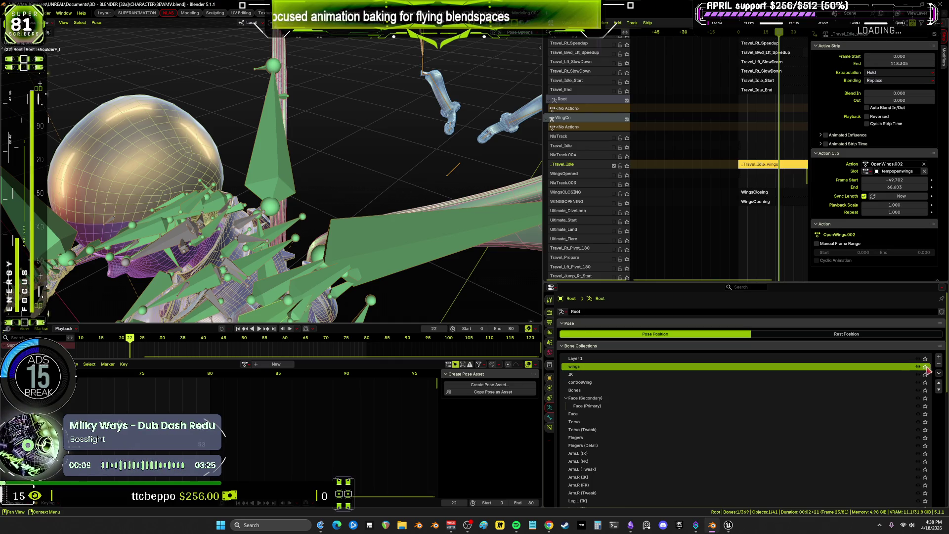
click(359, 237)
click(550, 427)
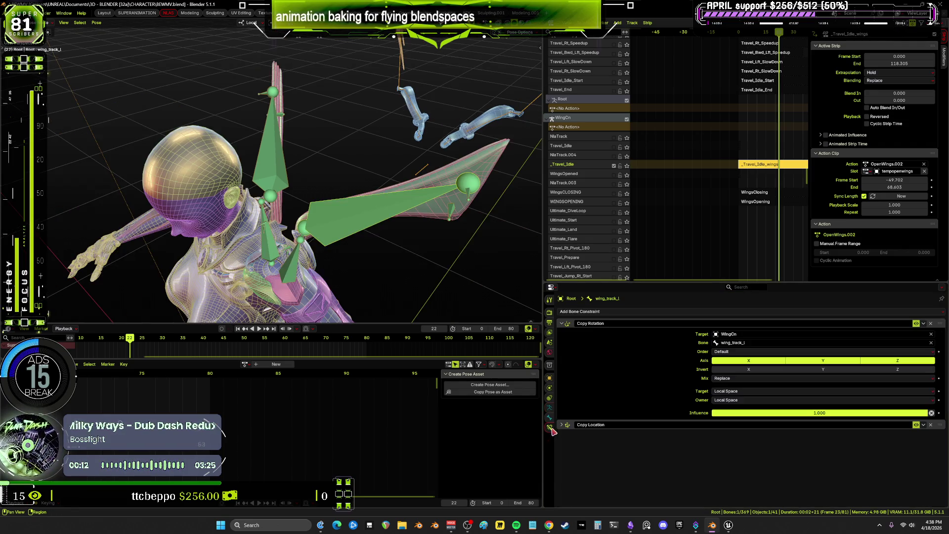
Select wing_track_r and enable its Copy Rotation constraint so the wings re-pose
middle_drag(350, 224, 271, 132)
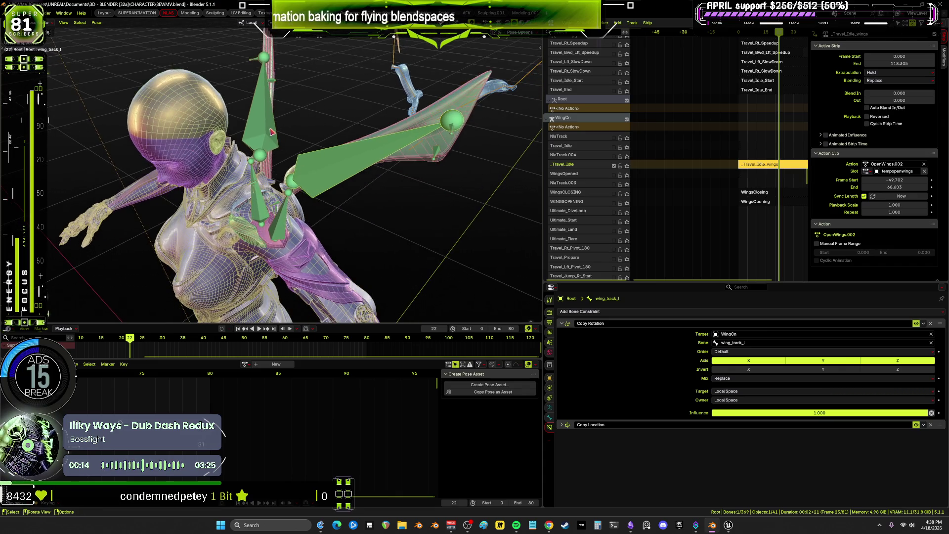
click(271, 131)
scroll(297, 173, down, 3)
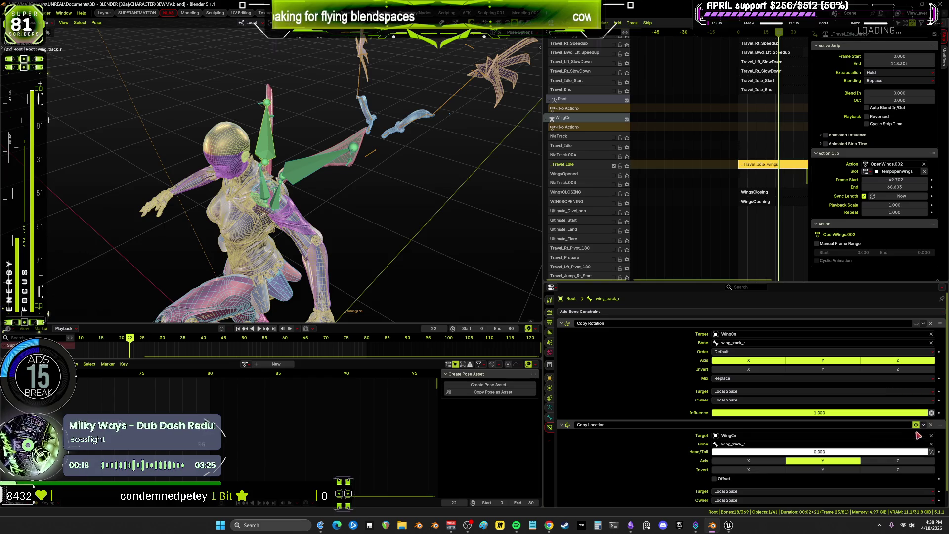
click(916, 323)
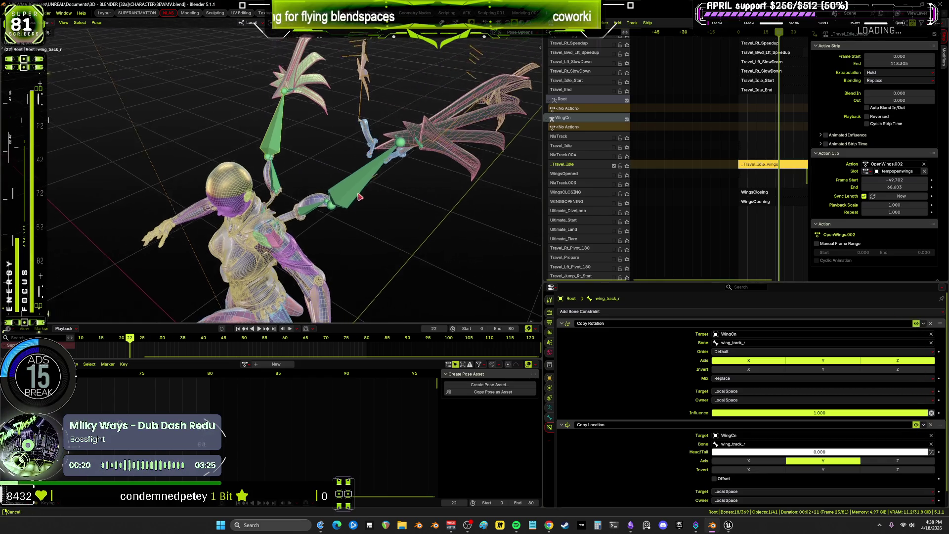
key(shift+alt+z)
middle_drag(368, 199, 350, 192)
key(shift+alt+z)
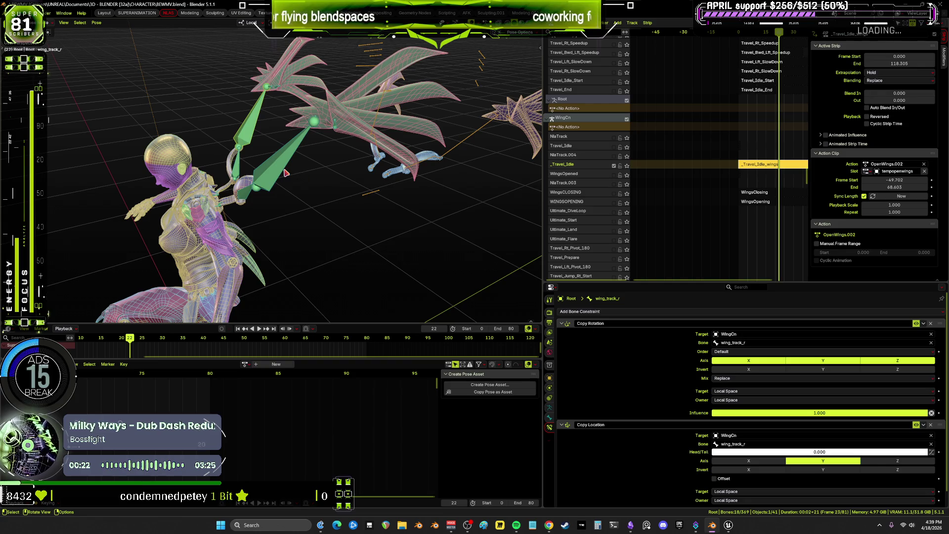
Select the left wing track bone, then another left wing bone after toggling object and pose mode
click(285, 173)
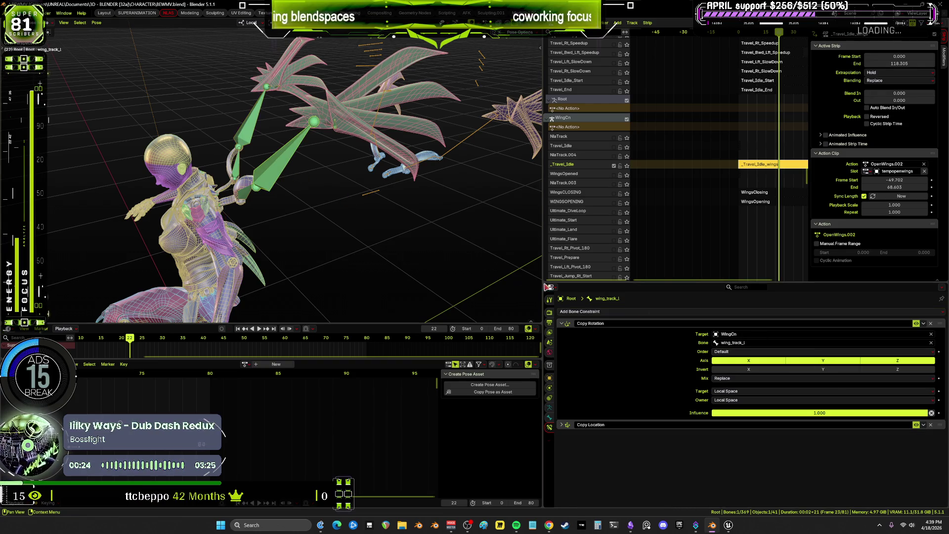
mouse_move(261, 204)
middle_down()
mouse_move(394, 217)
mouse_move(389, 191)
middle_up()
key(ctrl+Tab)
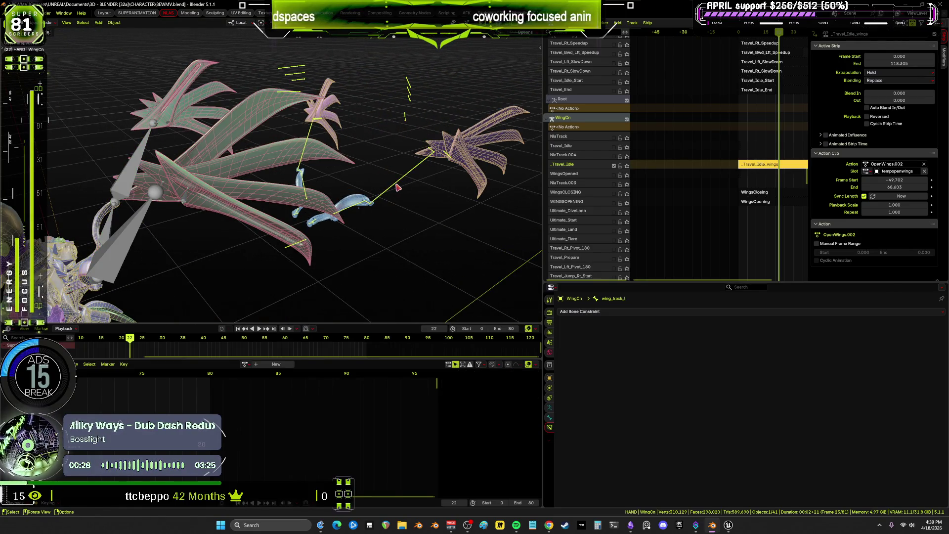
key(ctrl+Tab)
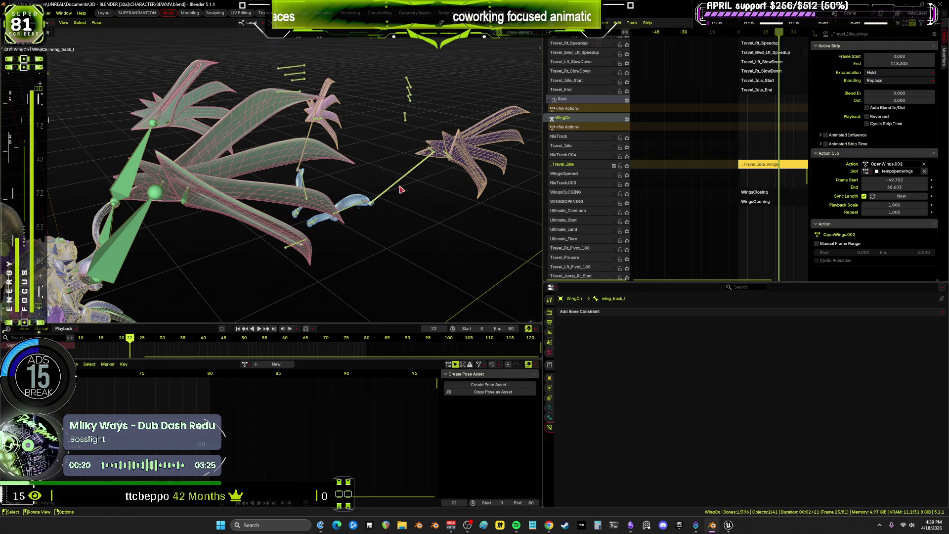
scroll(402, 187, up, 3)
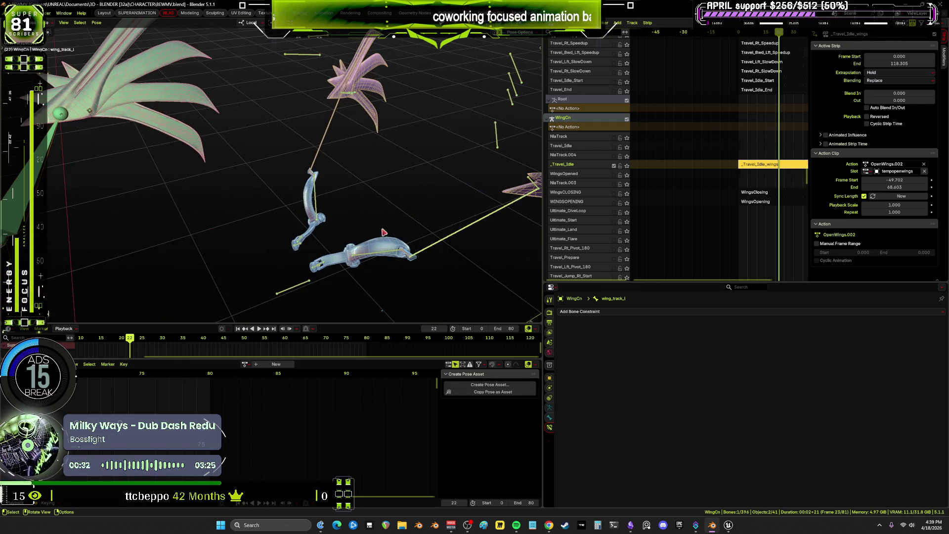
click(405, 255)
middle_drag(405, 255, 363, 253)
Inspect Limit Rotation on wing_ext_l and wingbaserotate_l, Copy Rotation on wing_d_l, then reselect wing_track_l
click(310, 271)
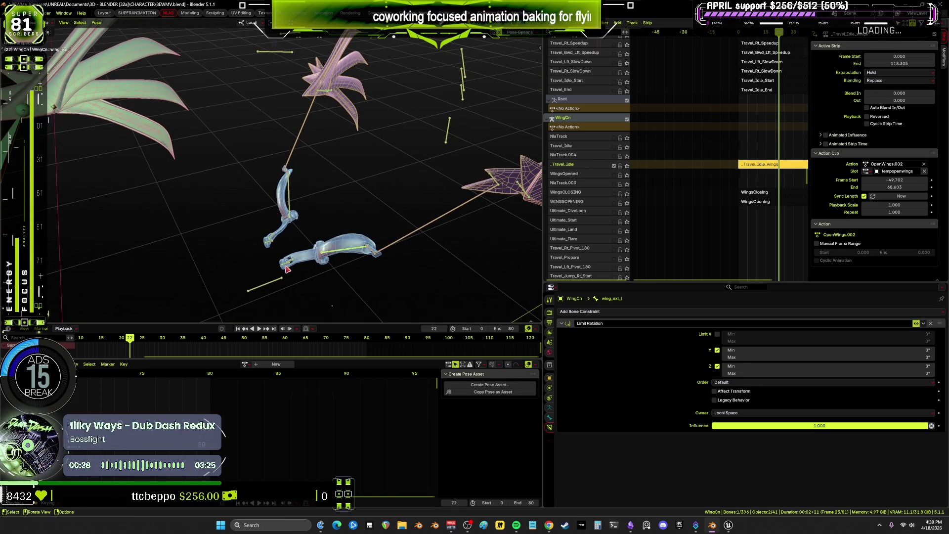
click(386, 202)
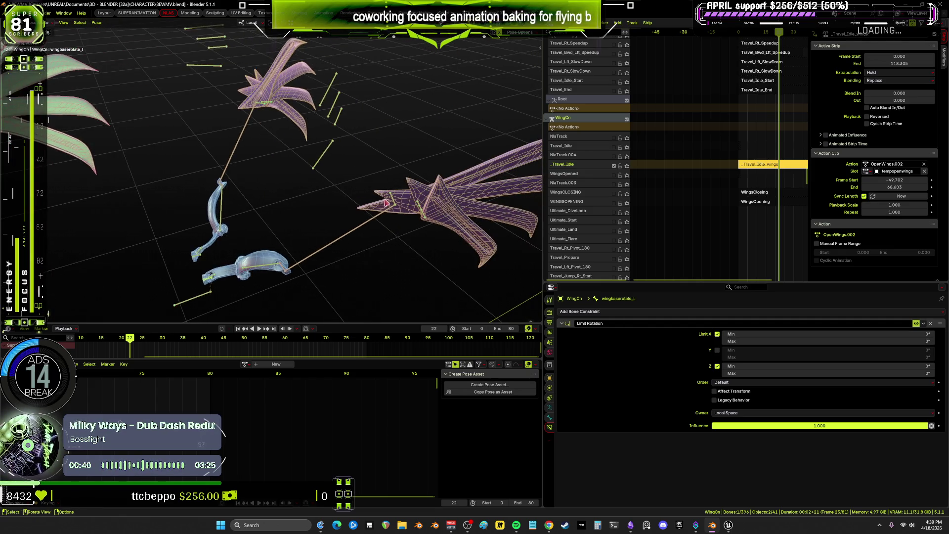
click(400, 217)
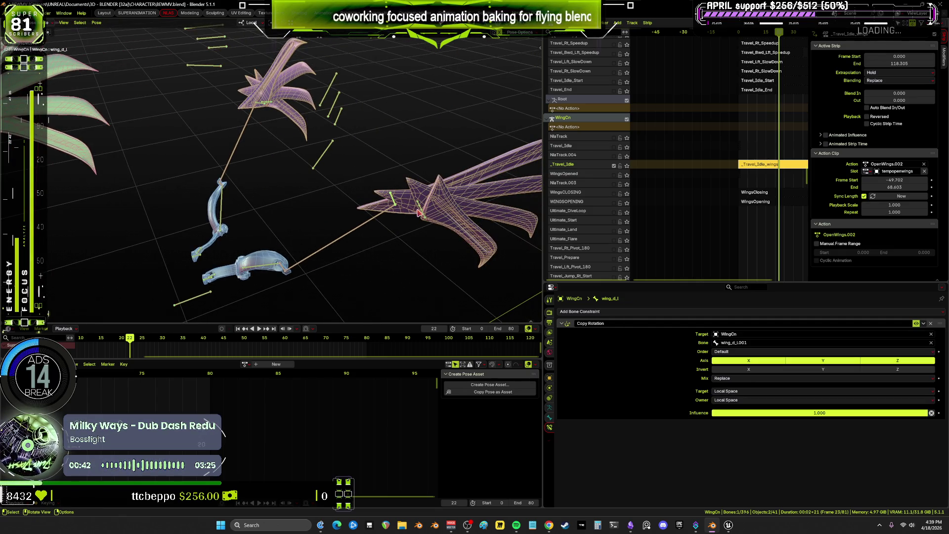
click(361, 232)
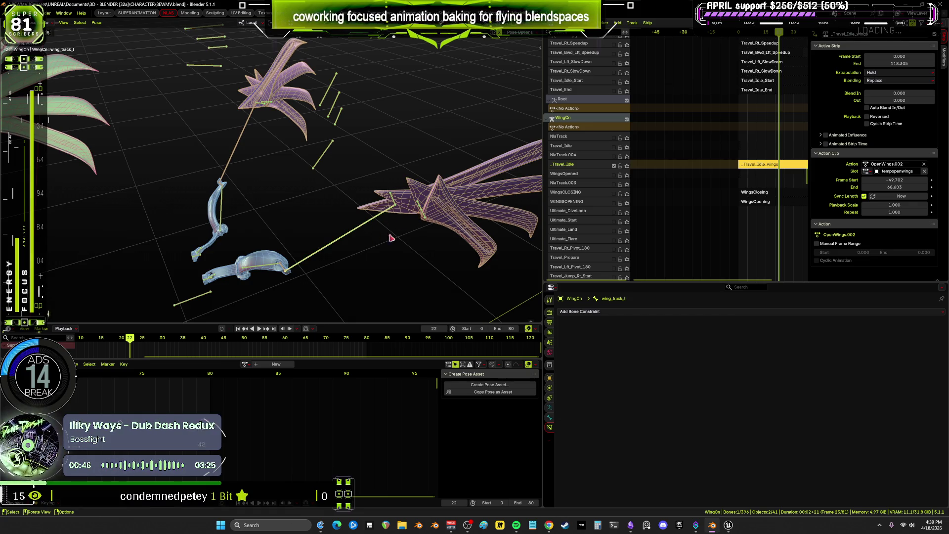
mouse_move(391, 238)
middle_down()
mouse_move(334, 227)
mouse_move(388, 212)
mouse_move(247, 232)
middle_up()
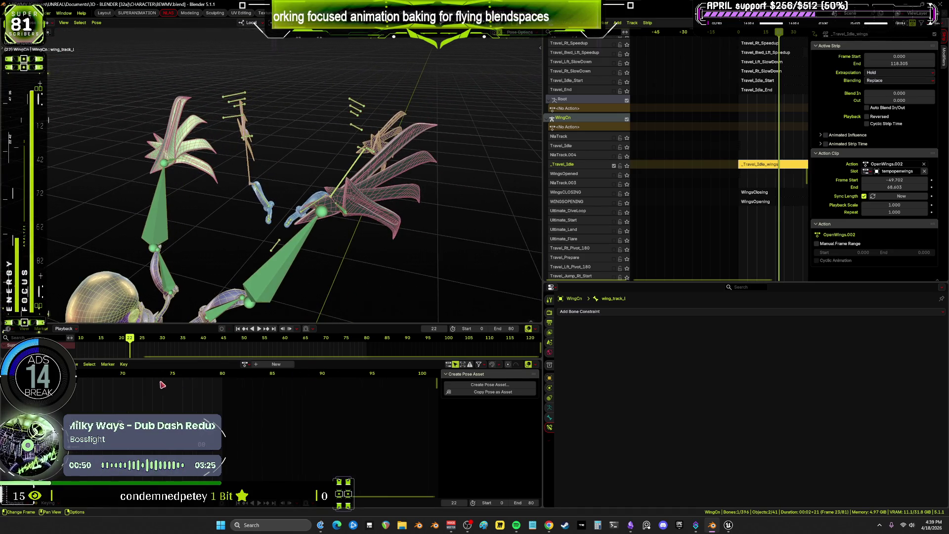
scroll(213, 346, down, 5)
Scrub back to frame 0 and pan the NLA editor to the Root and WingCn tracks
mouse_move(195, 342)
mouse_down()
mouse_move(215, 342)
mouse_move(146, 353)
mouse_up()
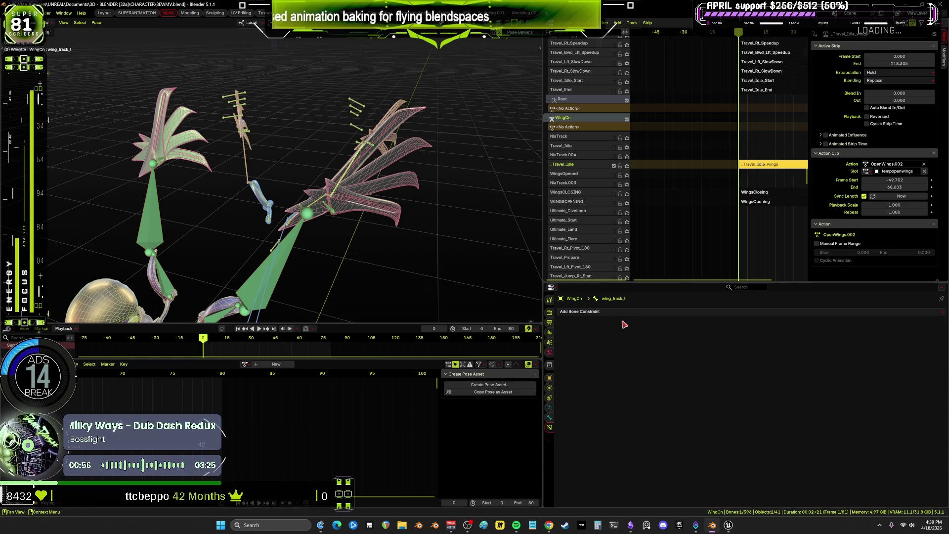
scroll(596, 205, down, 10)
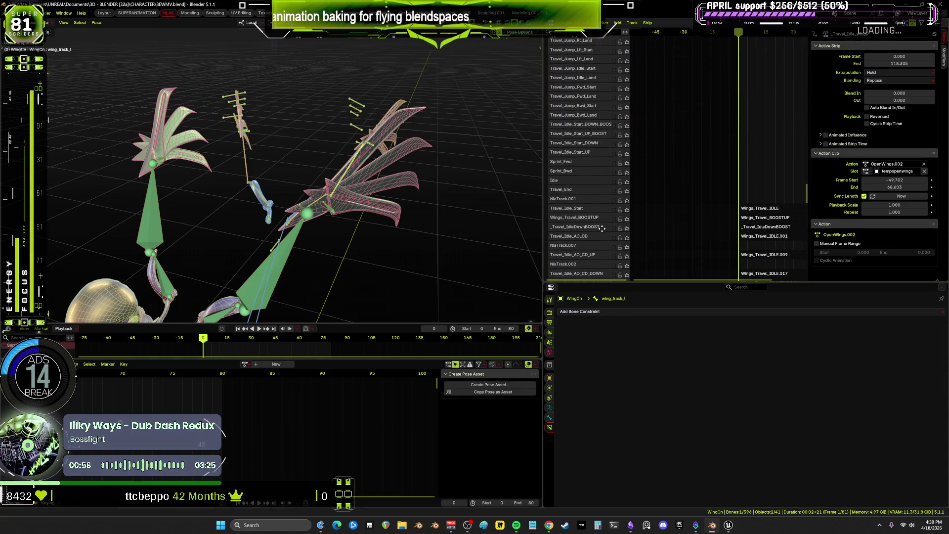
scroll(718, 262, down, 10)
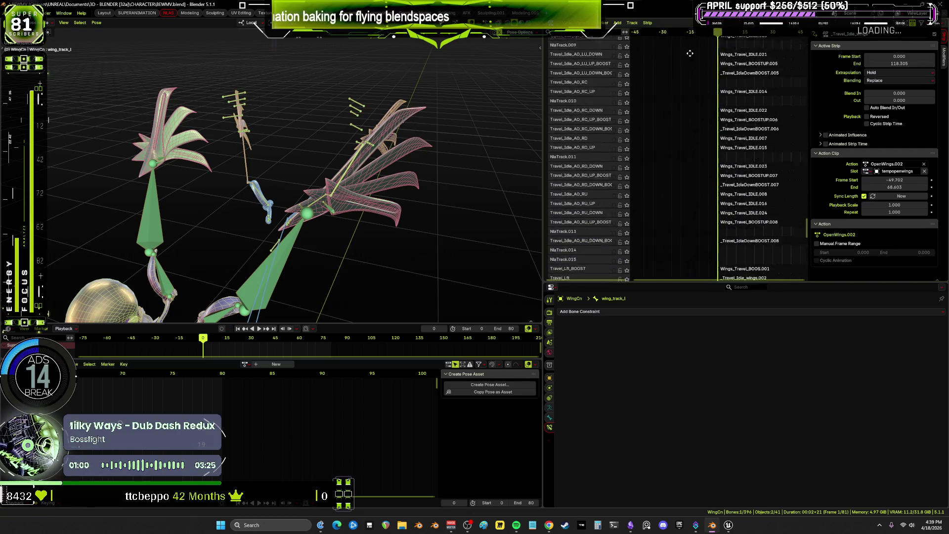
middle_drag(696, 208, 729, 83)
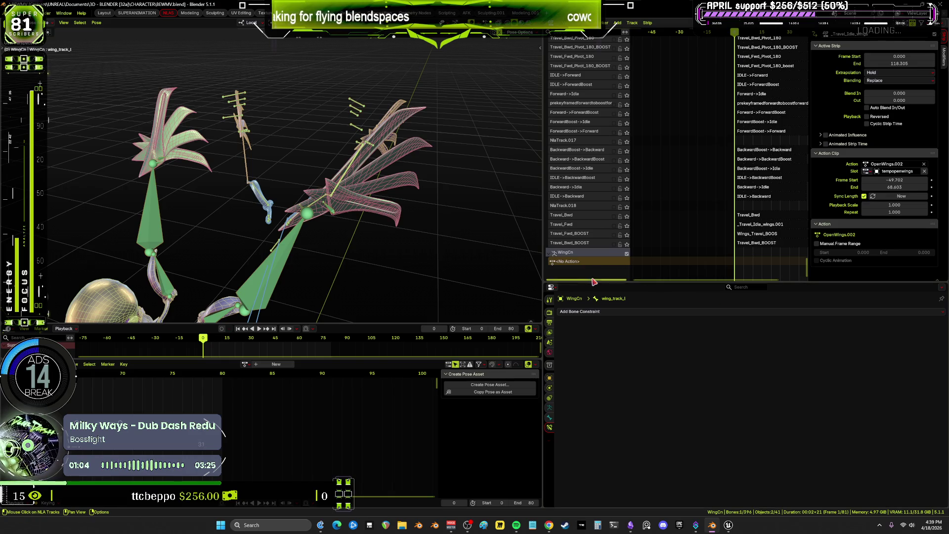
mouse_move(718, 113)
middle_down()
mouse_move(727, 97)
mouse_move(766, 97)
mouse_move(711, 163)
mouse_move(698, 228)
mouse_move(657, 233)
mouse_move(655, 245)
mouse_move(690, 164)
mouse_move(703, 99)
mouse_move(698, 228)
mouse_move(674, 84)
middle_up()
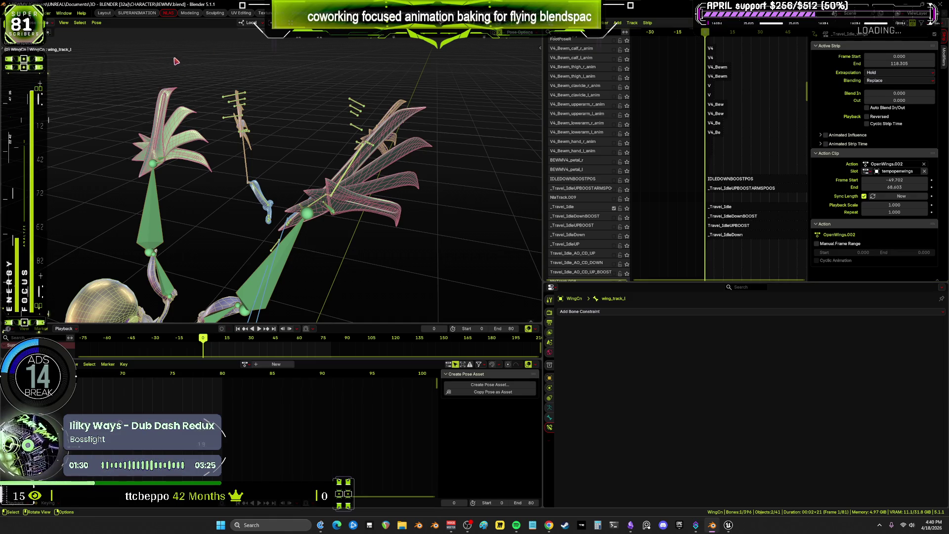
Zoom in on the arm and wing, then select the _Travel_Idle strip (_Travel_Idle.007, frames 0–80)
mouse_move(176, 61)
middle_down()
mouse_move(317, 114)
mouse_move(351, 139)
mouse_move(430, 135)
mouse_move(360, 156)
mouse_move(376, 166)
middle_up()
scroll(351, 141, up, 3)
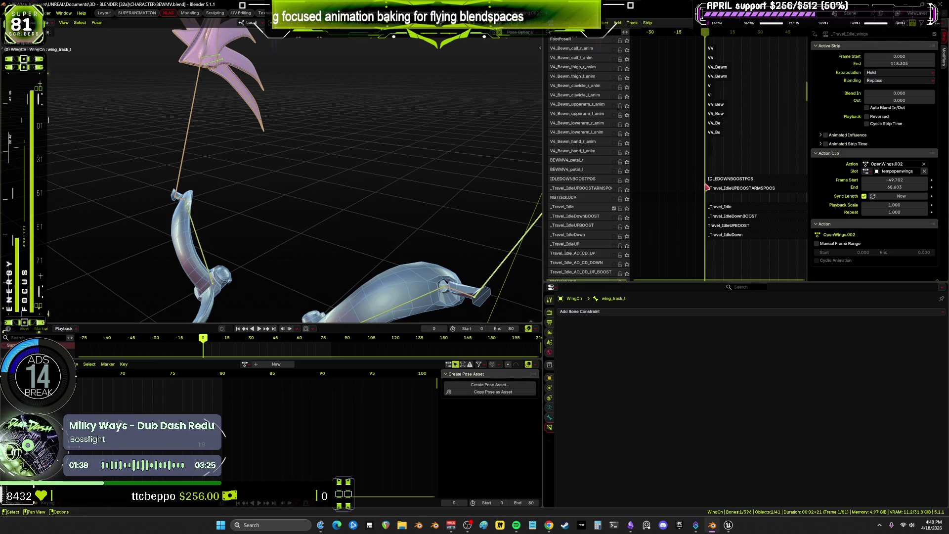
click(717, 214)
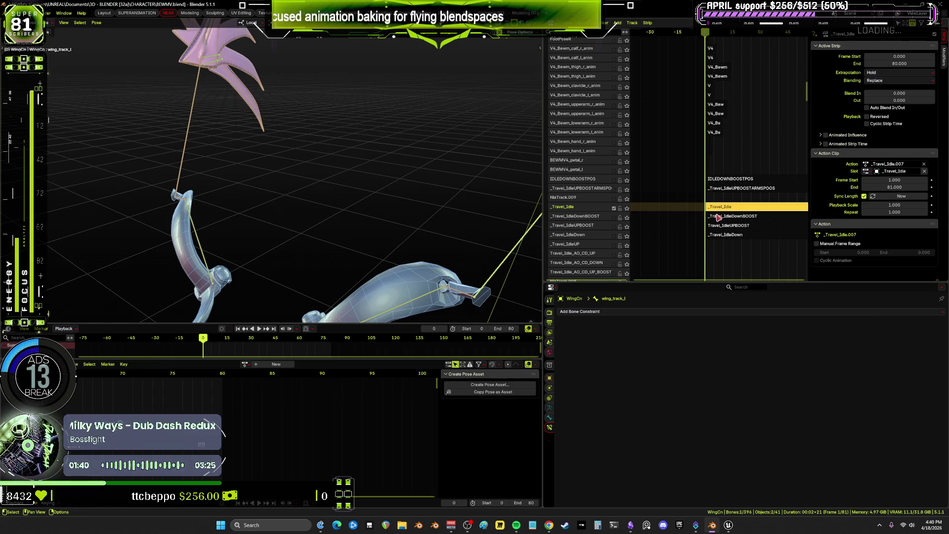
View the _Travel_Idle strip's keyframes in tweak mode, exit, and play back to frame 126
key(Tab)
middle_drag(346, 163, 303, 183)
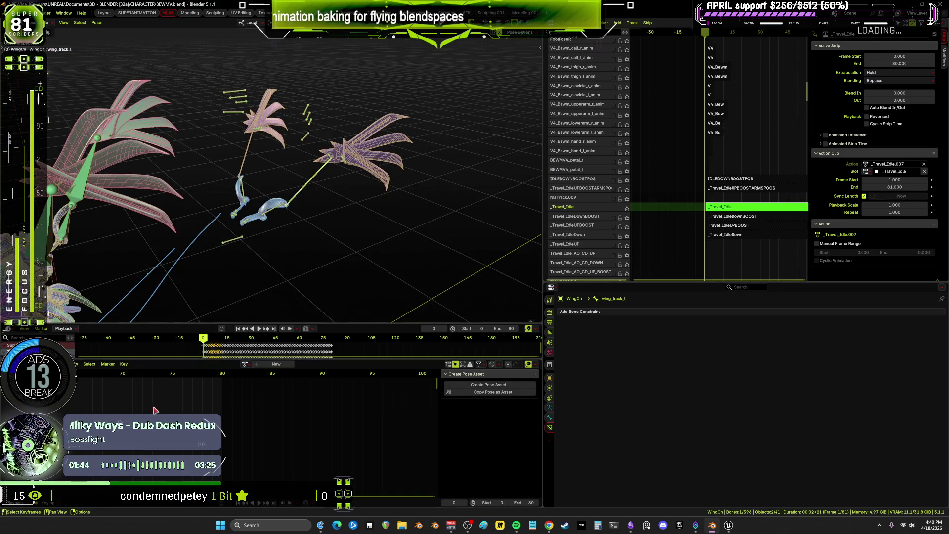
key(Home)
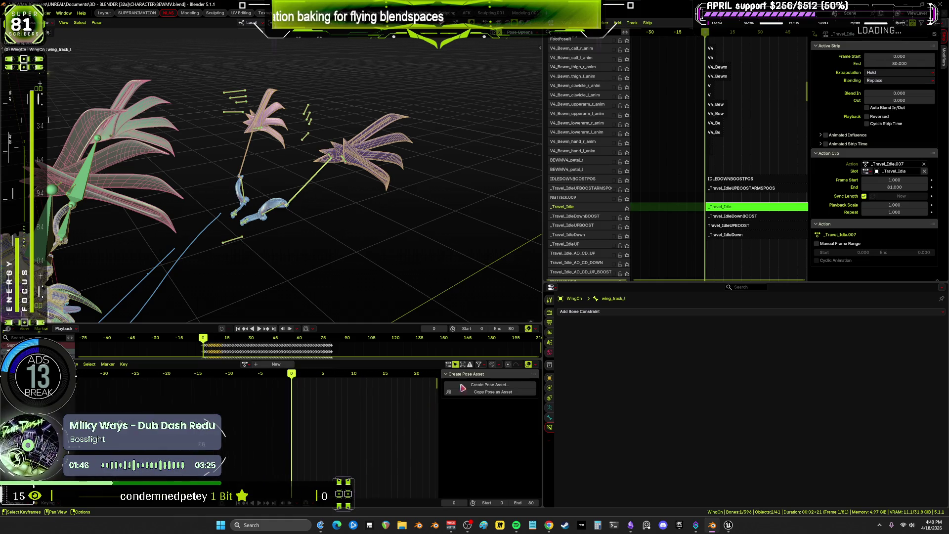
key(Tab)
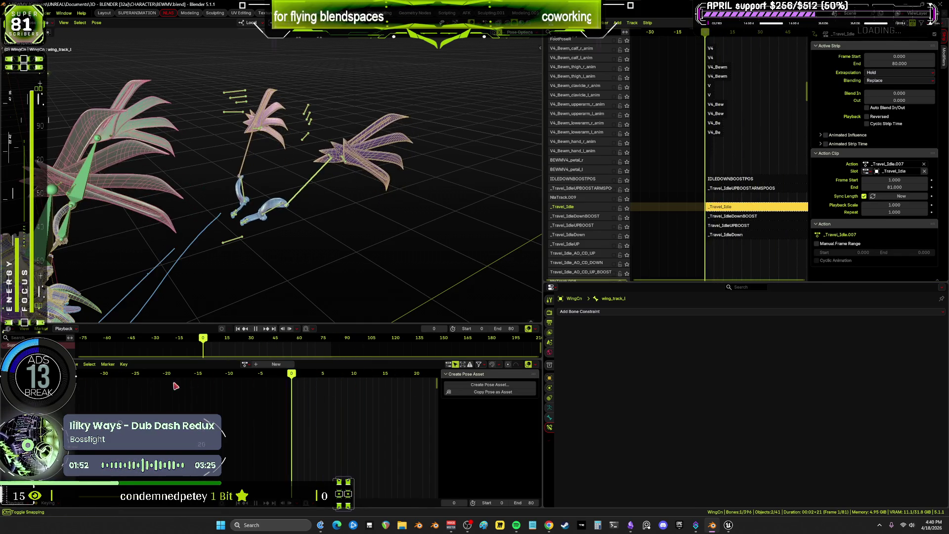
key(space)
mouse_move(645, 225)
middle_down()
mouse_move(690, 114)
mouse_move(689, 234)
mouse_move(802, 58)
middle_up()
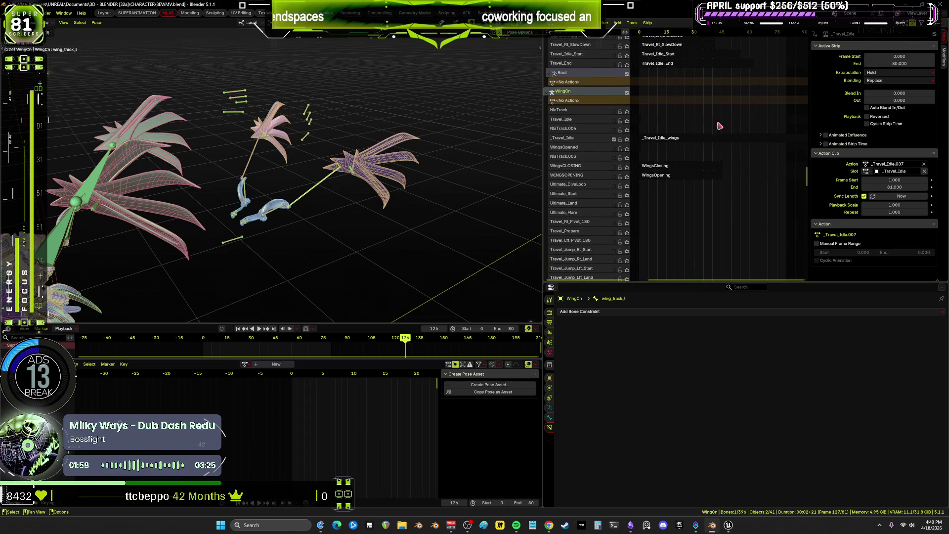
Select and play the _Travel_Idle_wings strip while looking over the pose clearing options
click(663, 140)
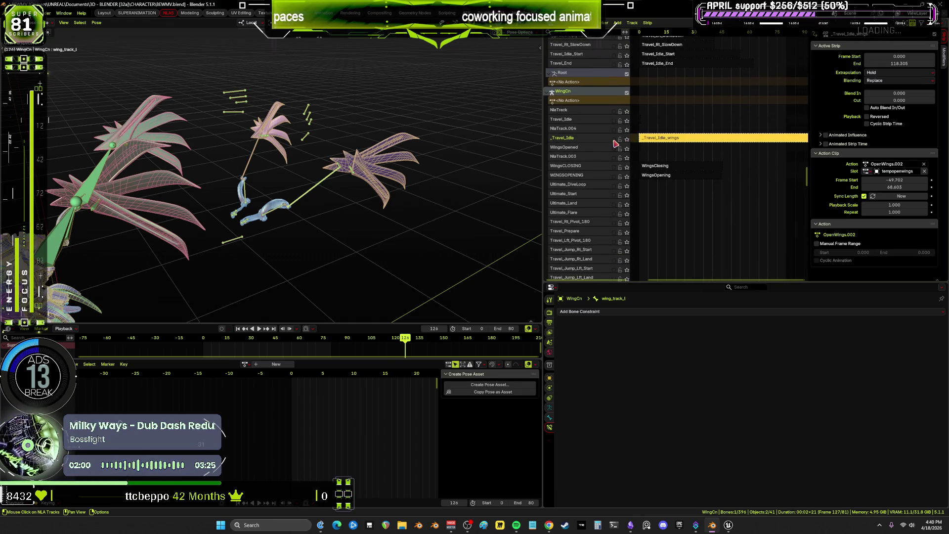
key(space)
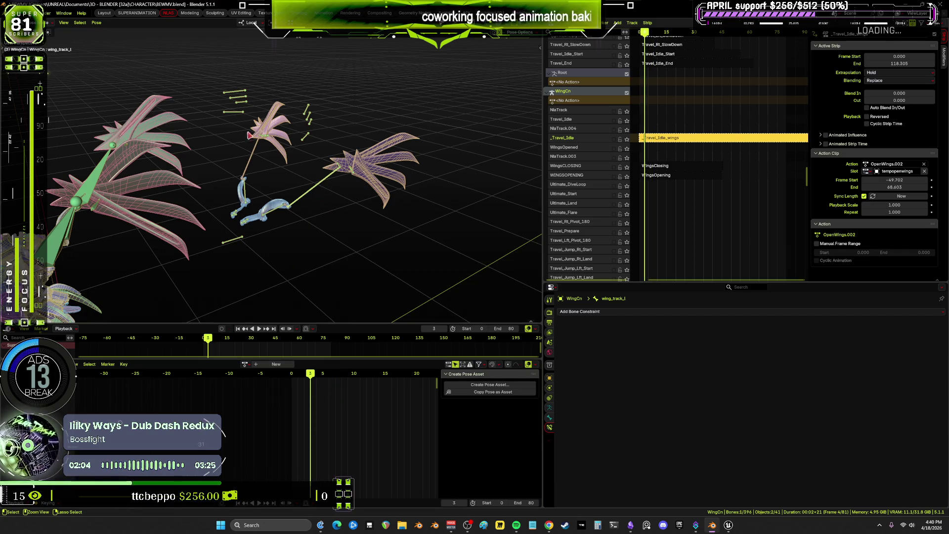
click(101, 24)
mouse_move(123, 38)
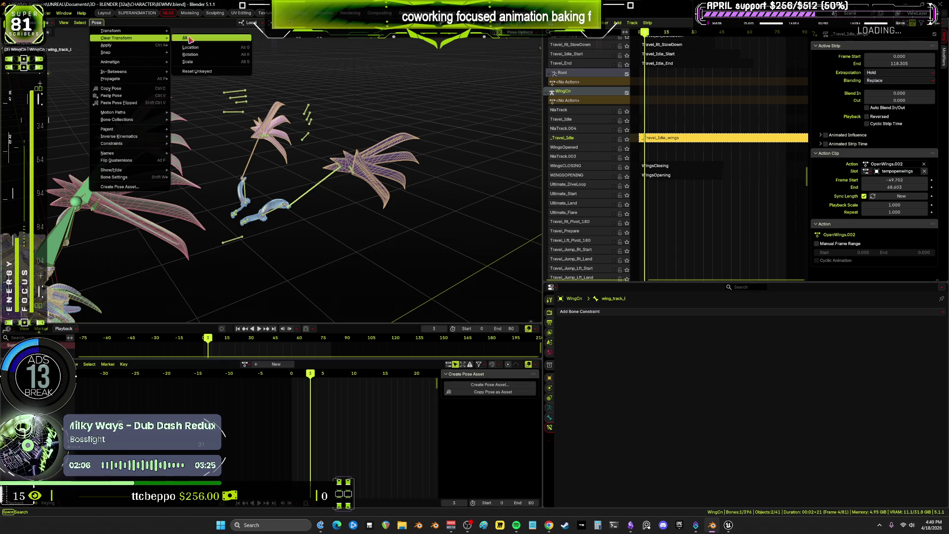
mouse_move(306, 188)
middle_down()
mouse_move(368, 179)
mouse_move(357, 178)
middle_up()
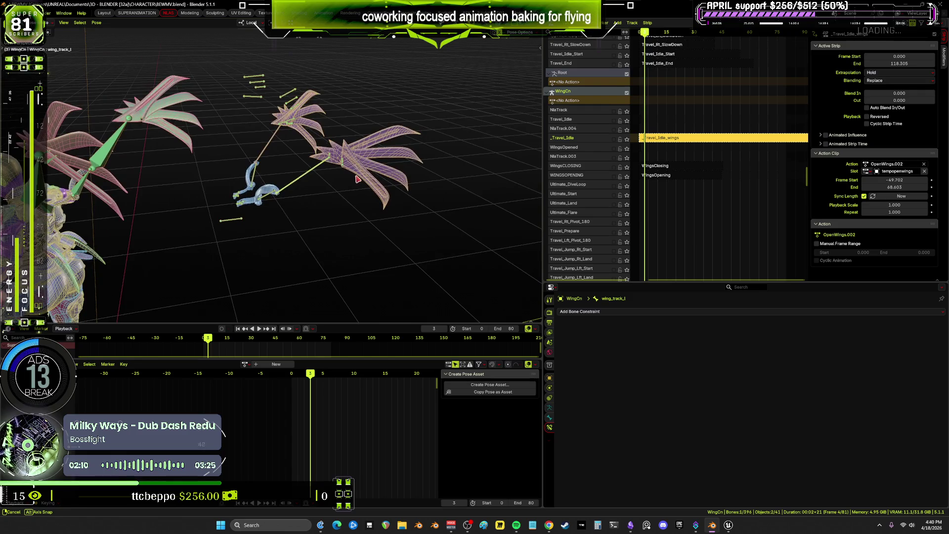
middle_drag(193, 154, 306, 174)
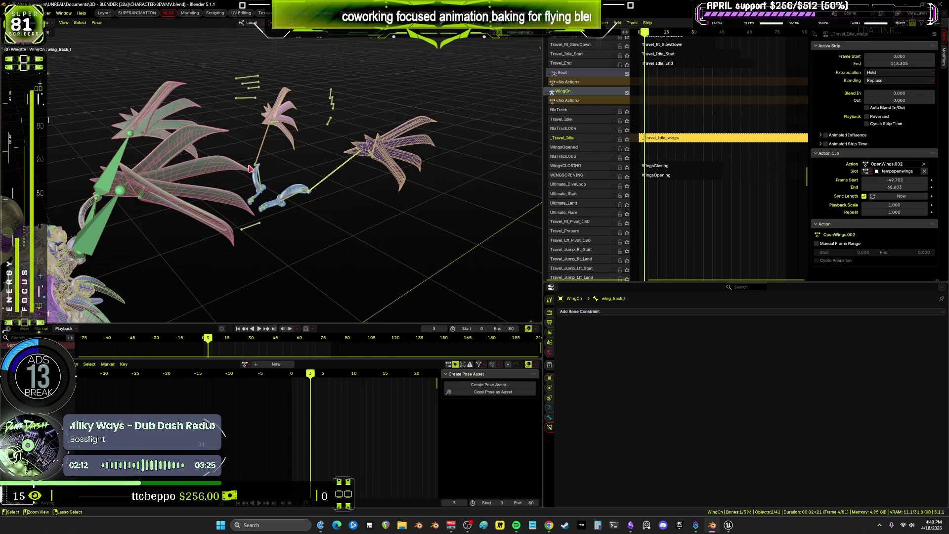
Clear all transforms on the 27 wing bones to restore the rest pose, then return to frame 0
key(ctrl+Tab)
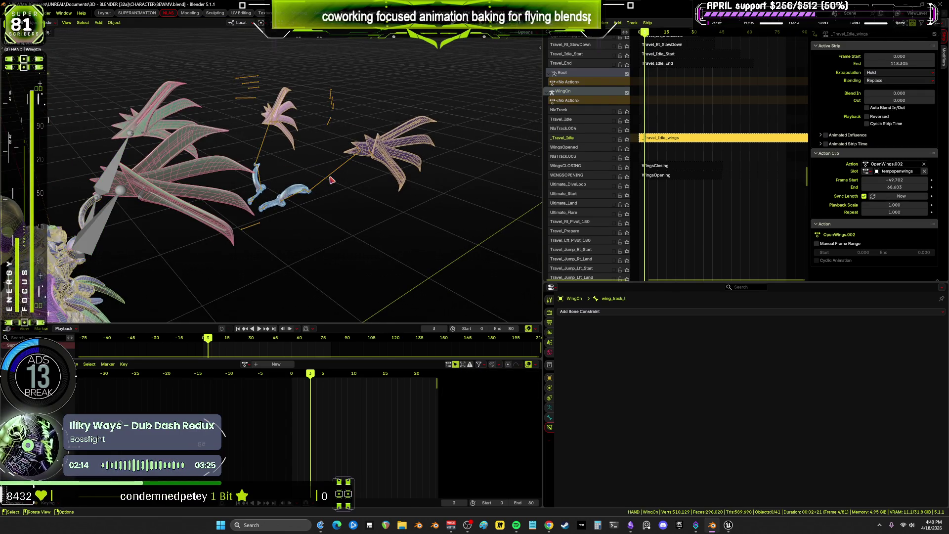
key(ctrl+Tab)
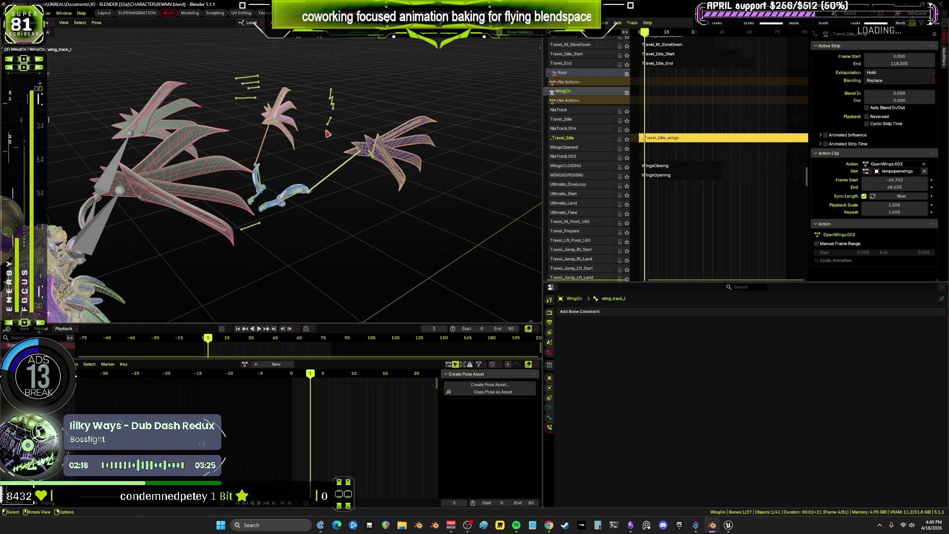
key(a)
click(96, 22)
mouse_move(119, 38)
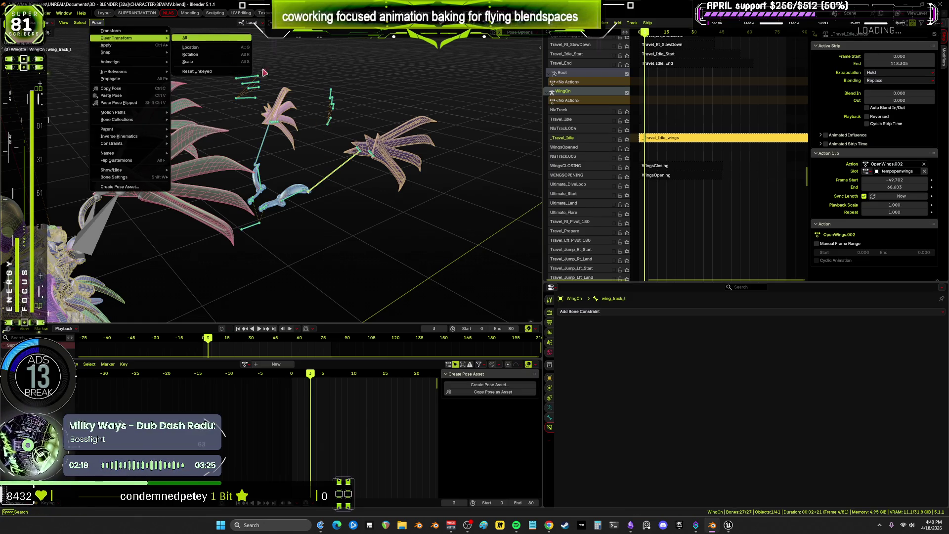
key(Return)
middle_drag(436, 174, 405, 173)
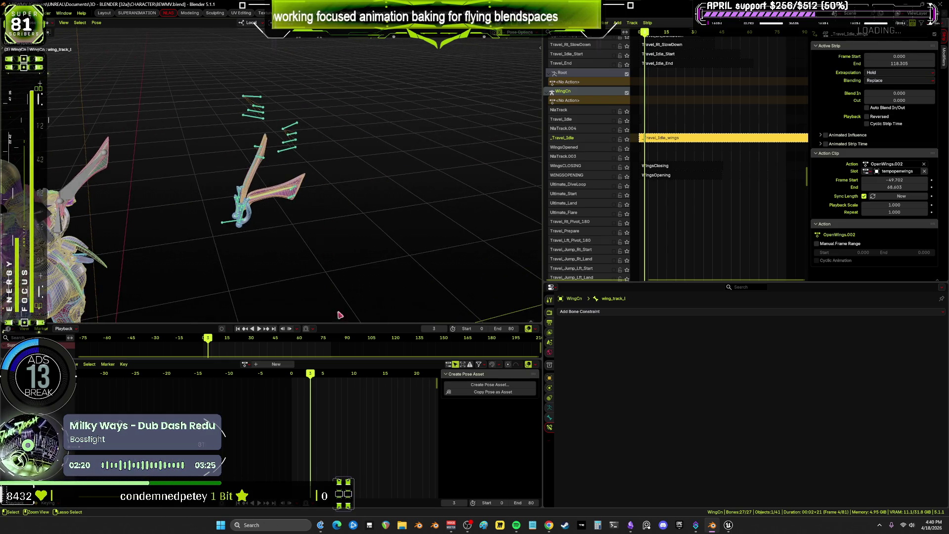
key(ctrl+Tab)
key(space)
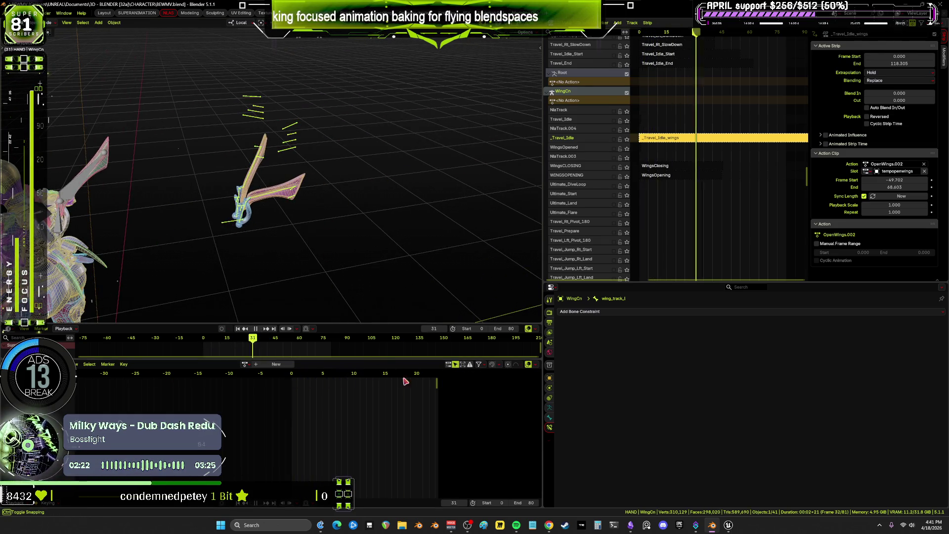
key(Escape)
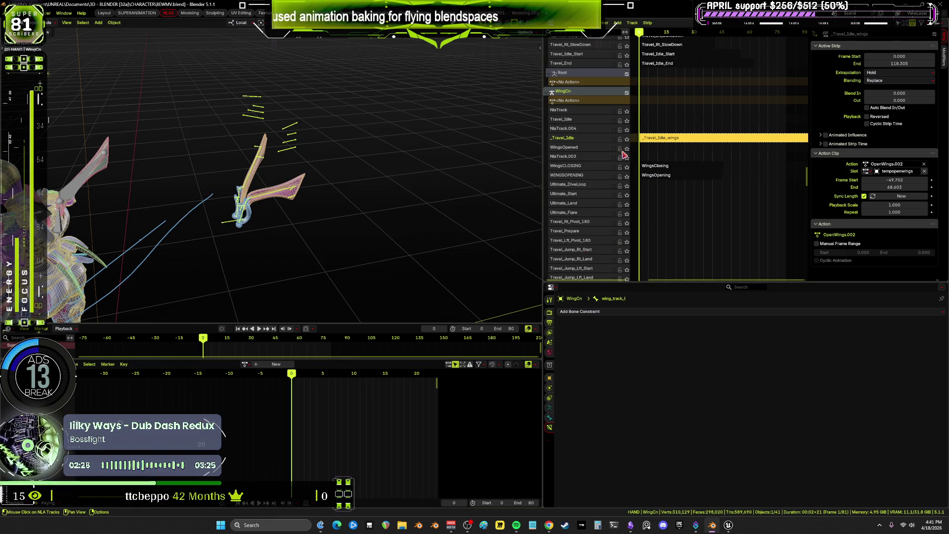
Solo and preview the WINGSOPENING track up to frame 23, then the WingsOpened track
click(627, 177)
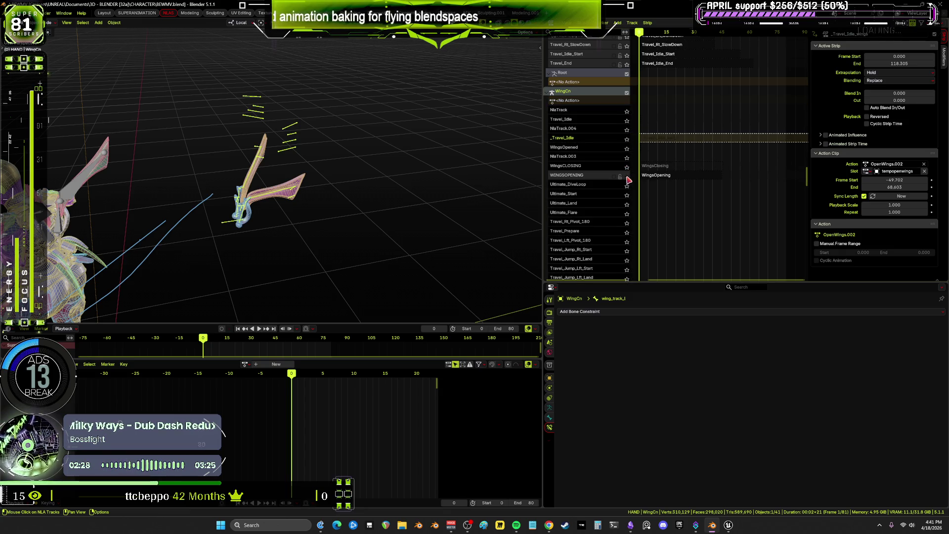
drag(295, 380, 437, 378)
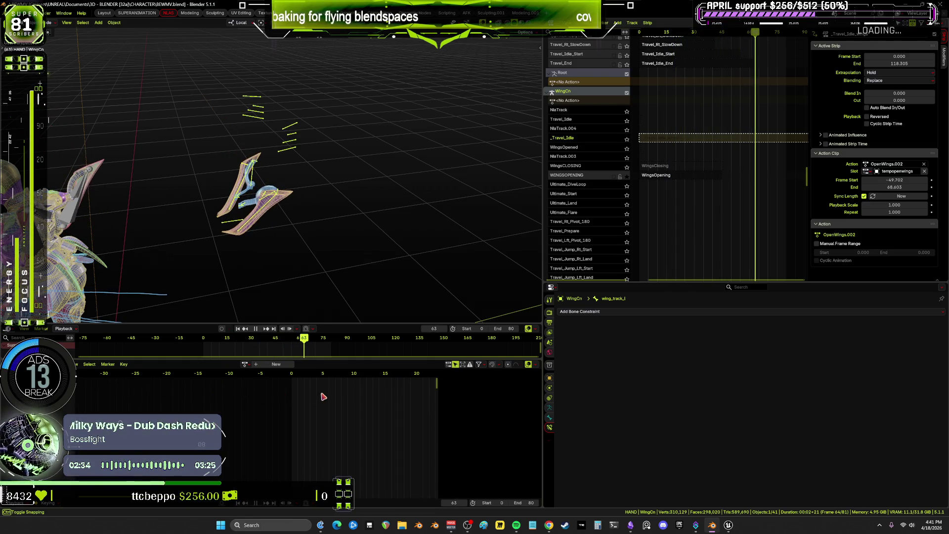
middle_drag(245, 198, 284, 183)
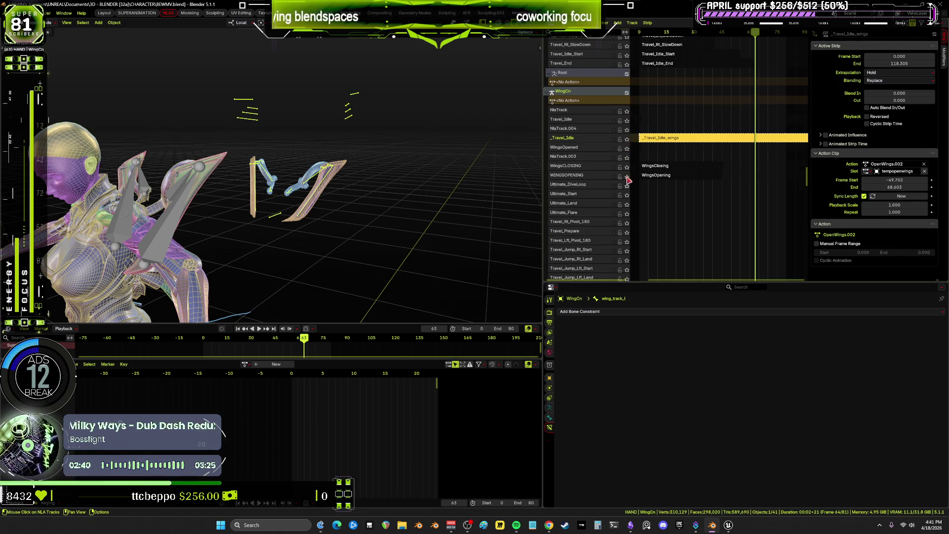
click(626, 149)
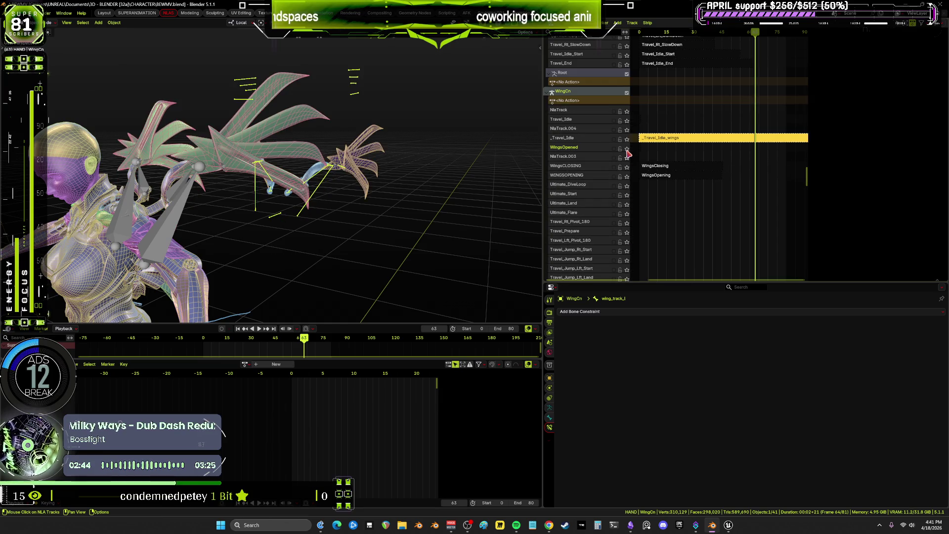
key(shift+Left)
key(space)
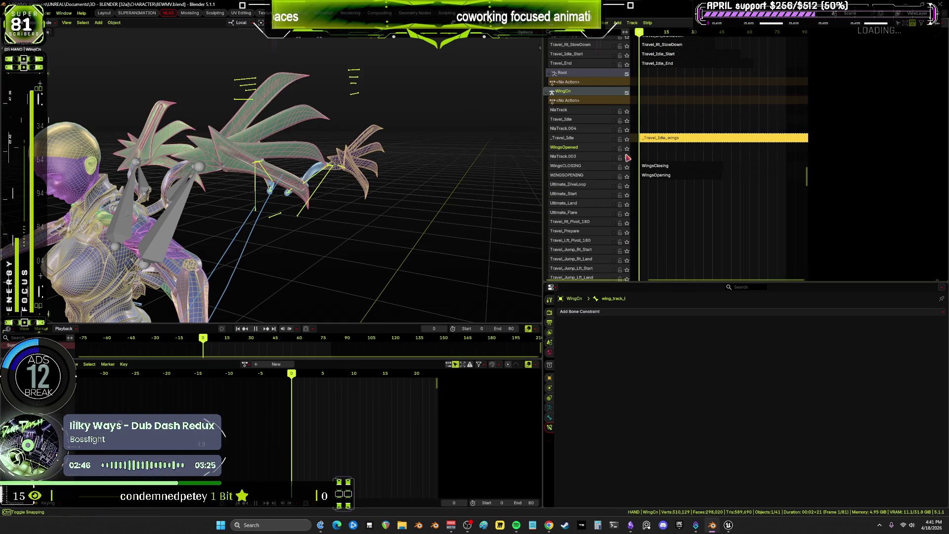
click(628, 149)
mouse_move(408, 170)
middle_down()
mouse_move(462, 195)
mouse_move(426, 173)
middle_up()
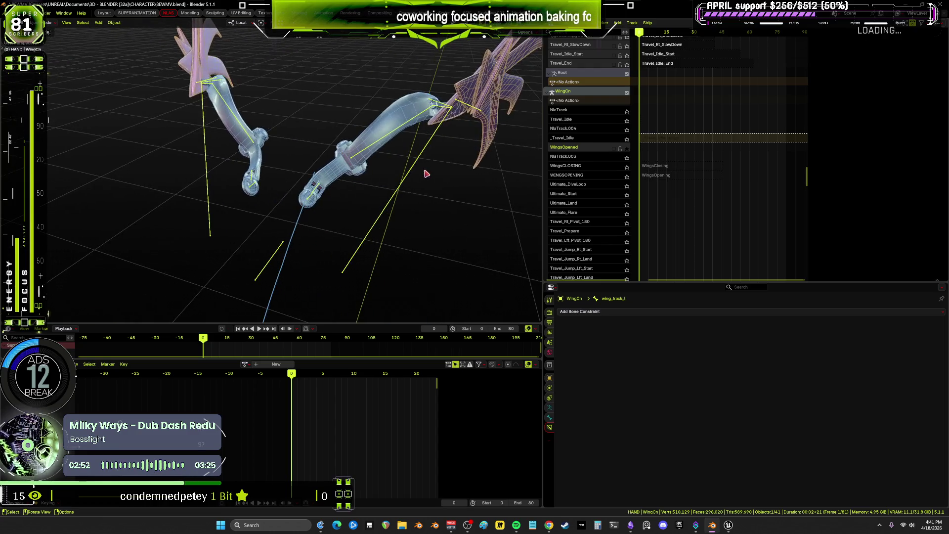
Solo and play the _Travel_Idle track, rewind to frame 0, unsolo it and open the NLA sidebar
click(626, 148)
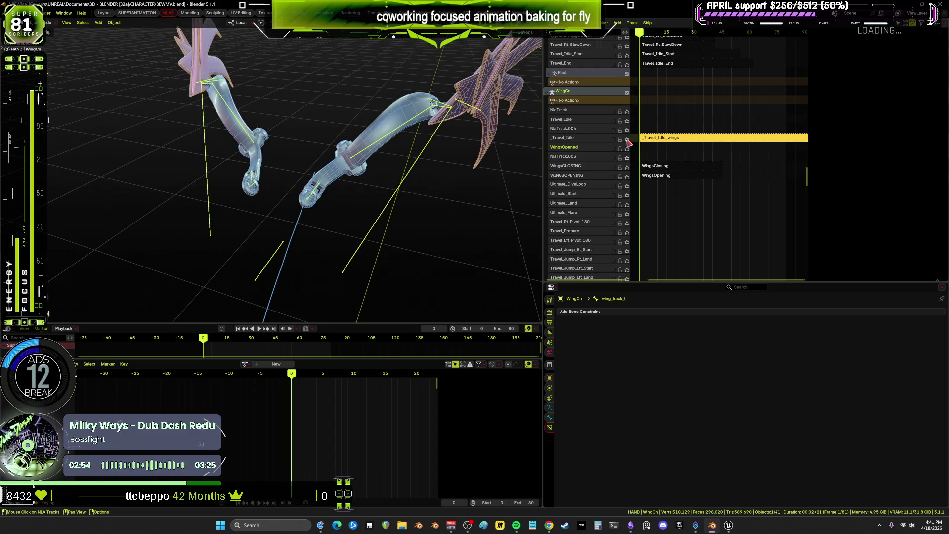
click(627, 140)
key(space)
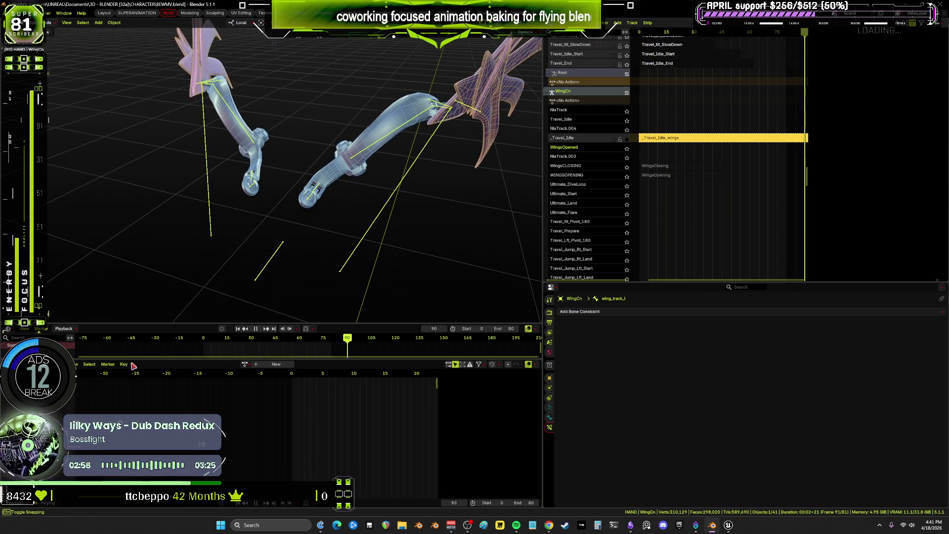
key(Escape)
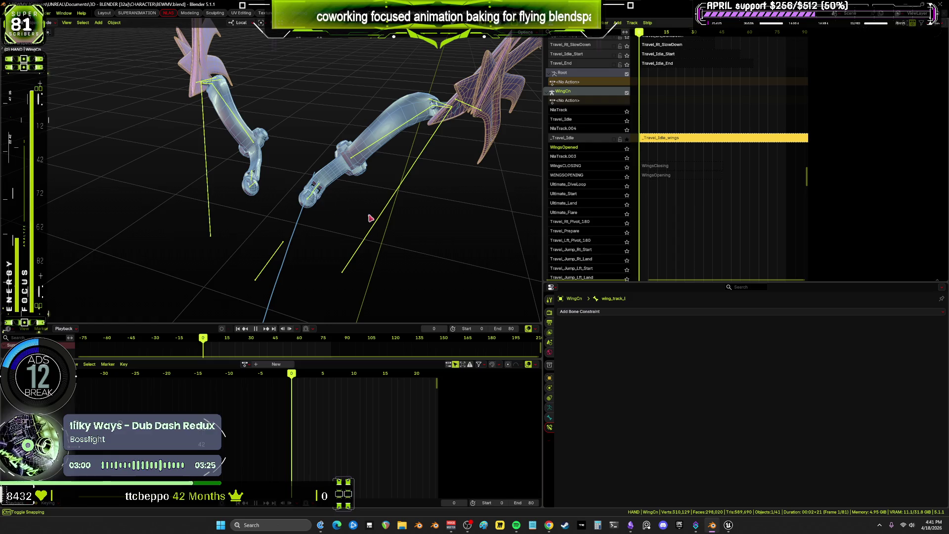
mouse_move(370, 218)
middle_down()
mouse_move(339, 204)
mouse_move(375, 200)
mouse_move(361, 207)
middle_up()
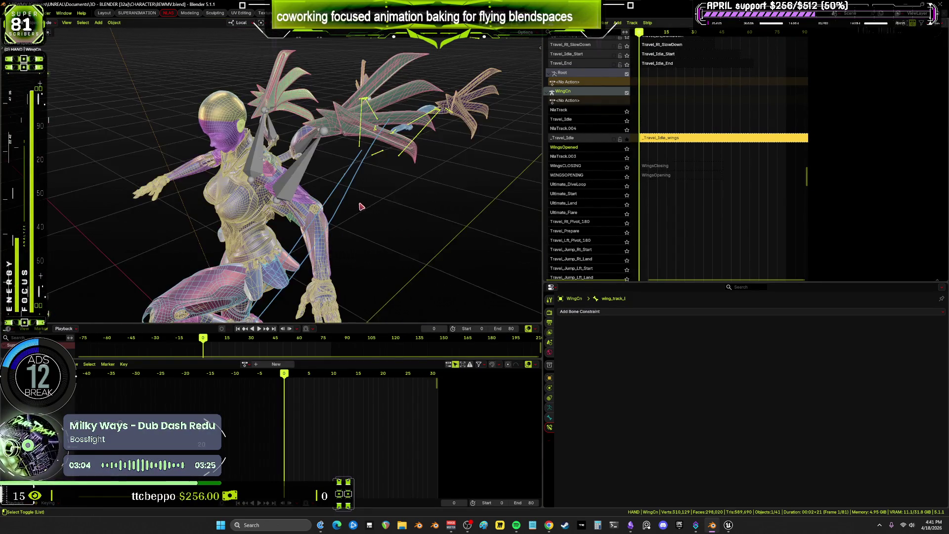
click(626, 139)
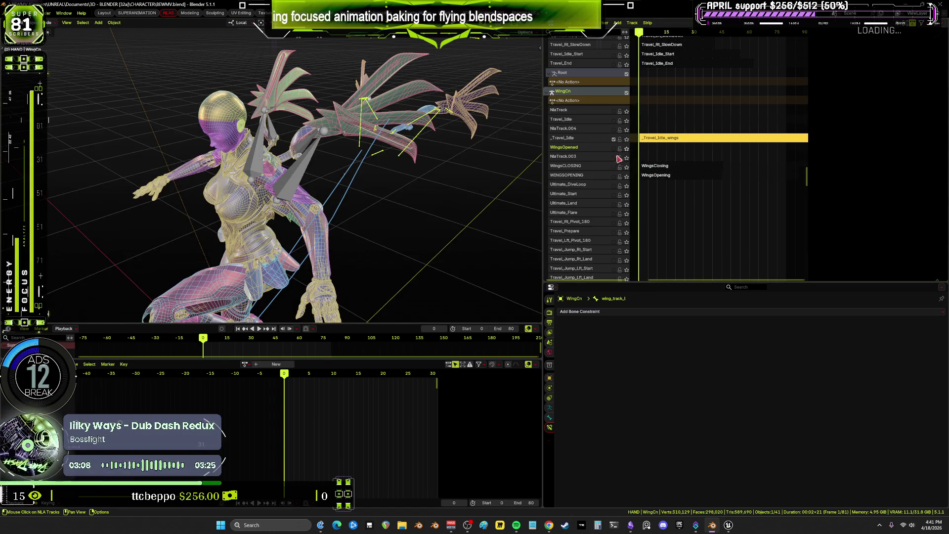
key(n)
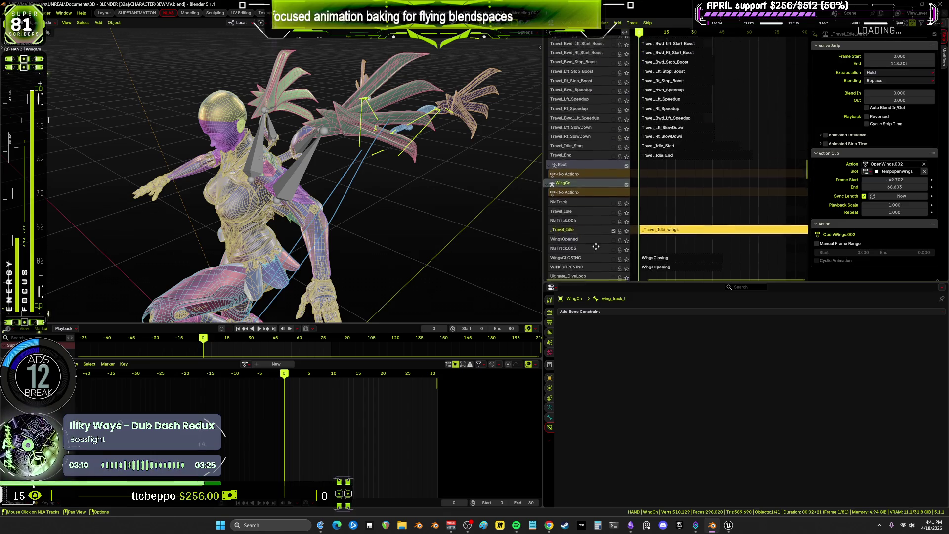
scroll(636, 128, up, 10)
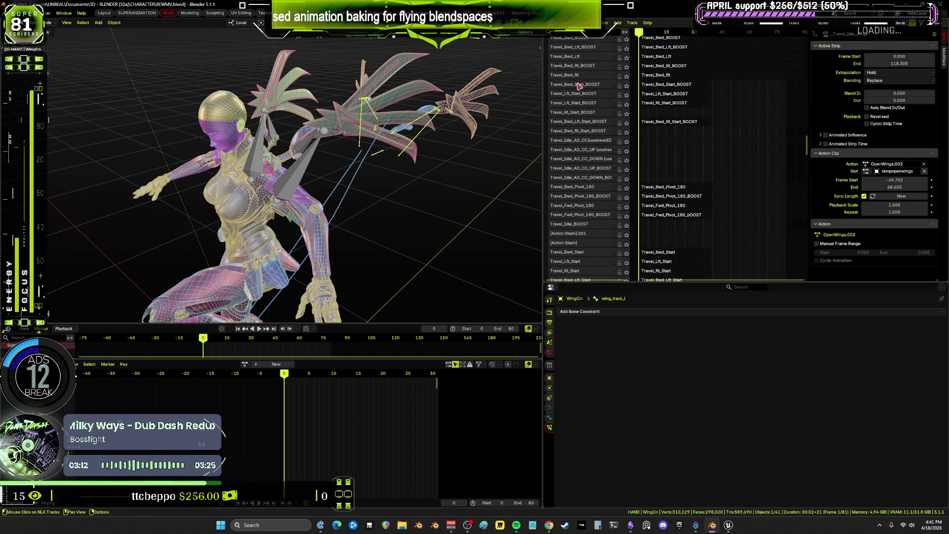
scroll(580, 86, up, 5)
scroll(589, 93, up, 10)
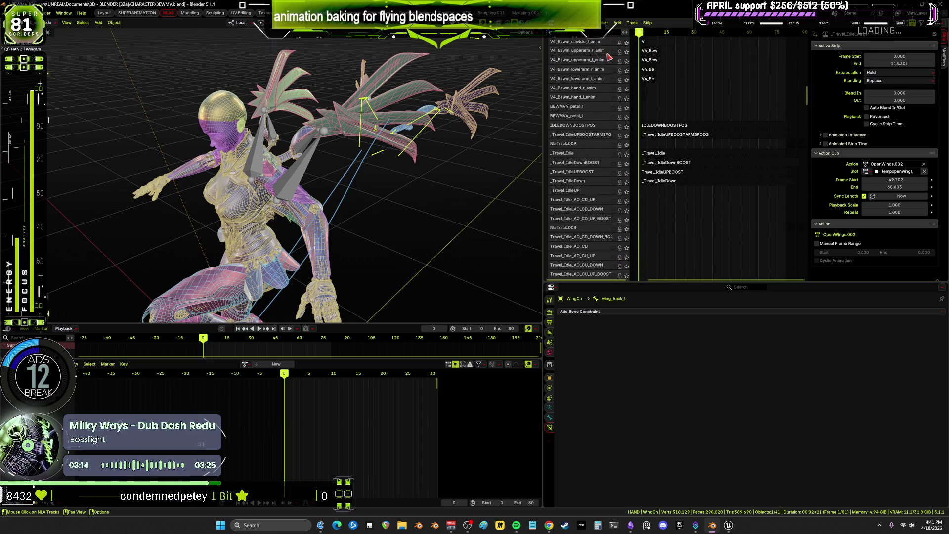
ctrl+scroll(638, 158, left, 5)
scroll(640, 150, up, 3)
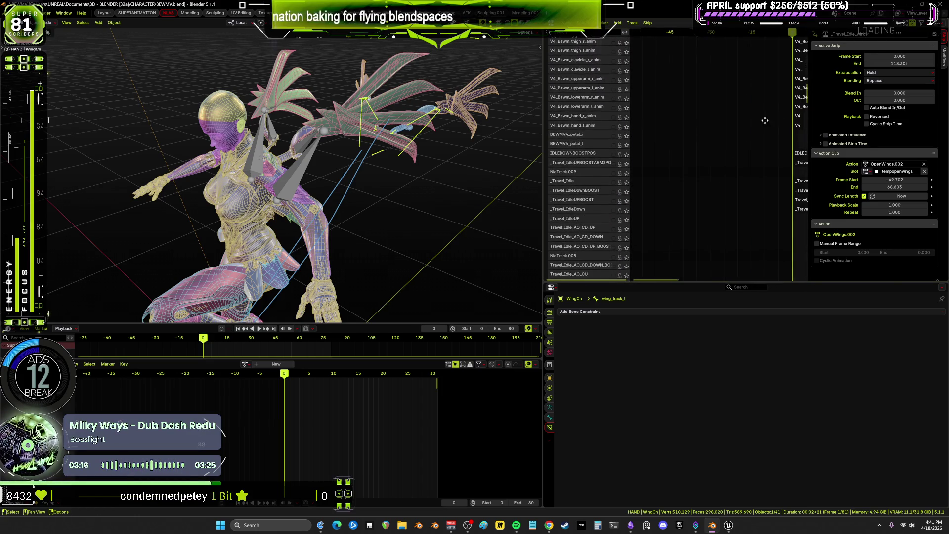
scroll(764, 120, up, 4)
ctrl+scroll(728, 144, right, 5)
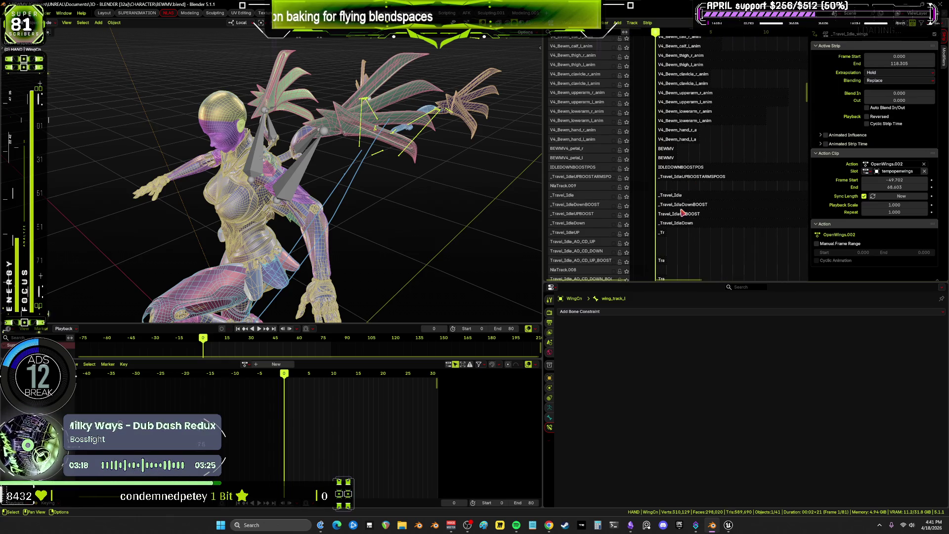
scroll(657, 210, down, 1)
ctrl+scroll(637, 207, left, 1)
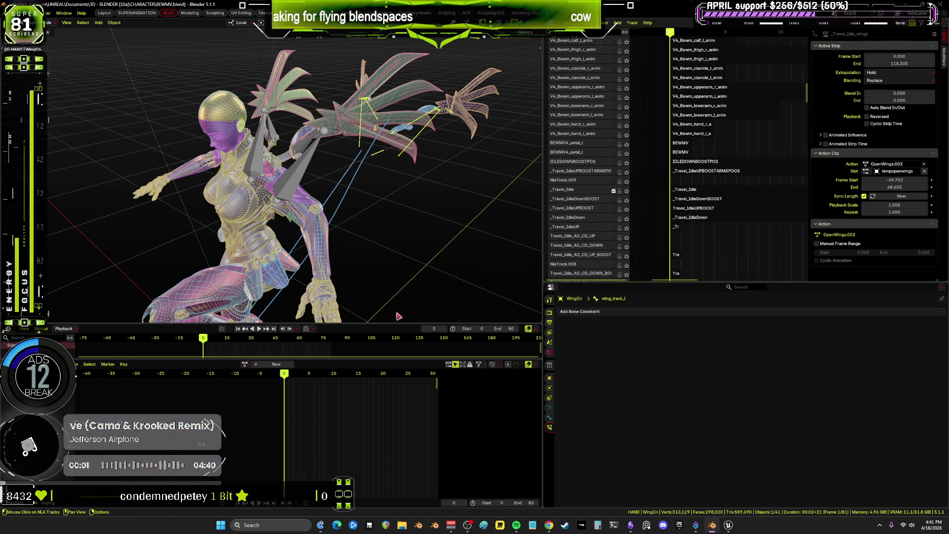
key(space)
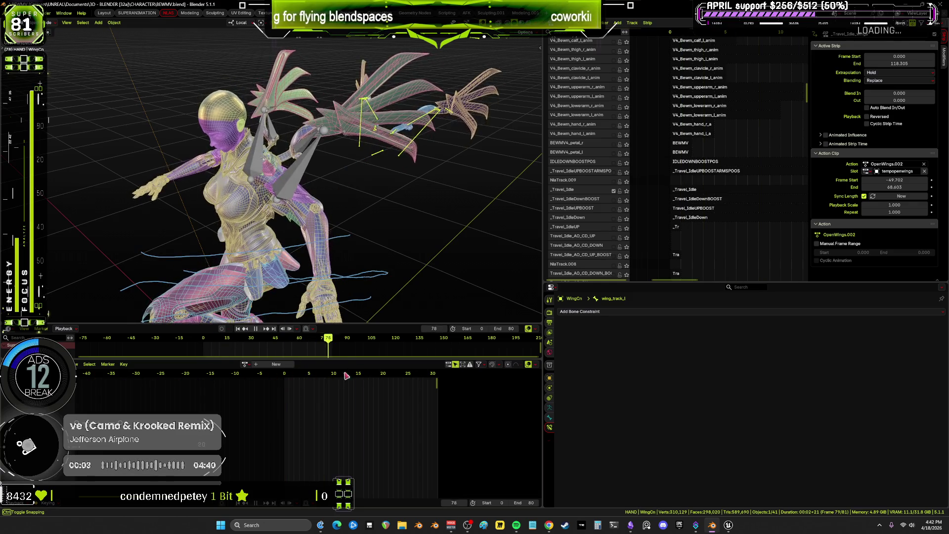
key(space)
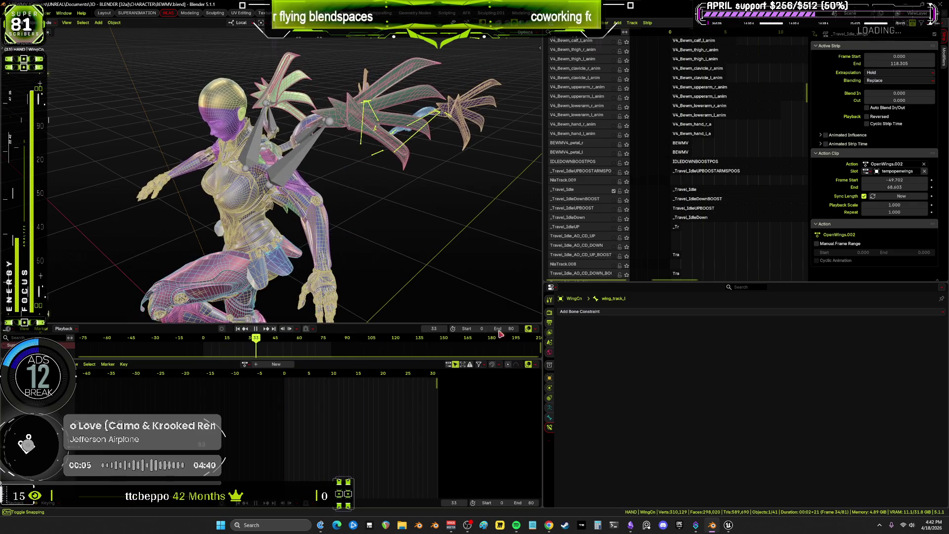
key(space)
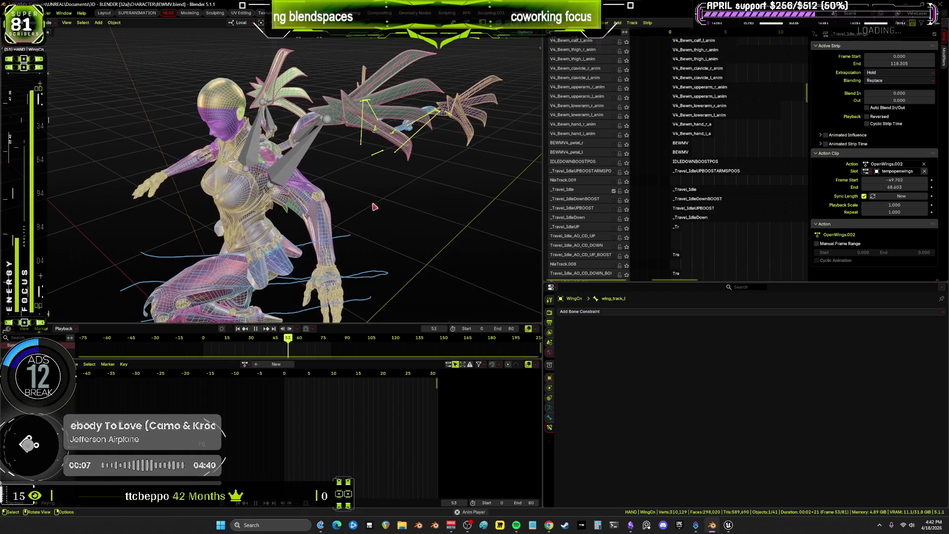
key(ctrl+alt+space)
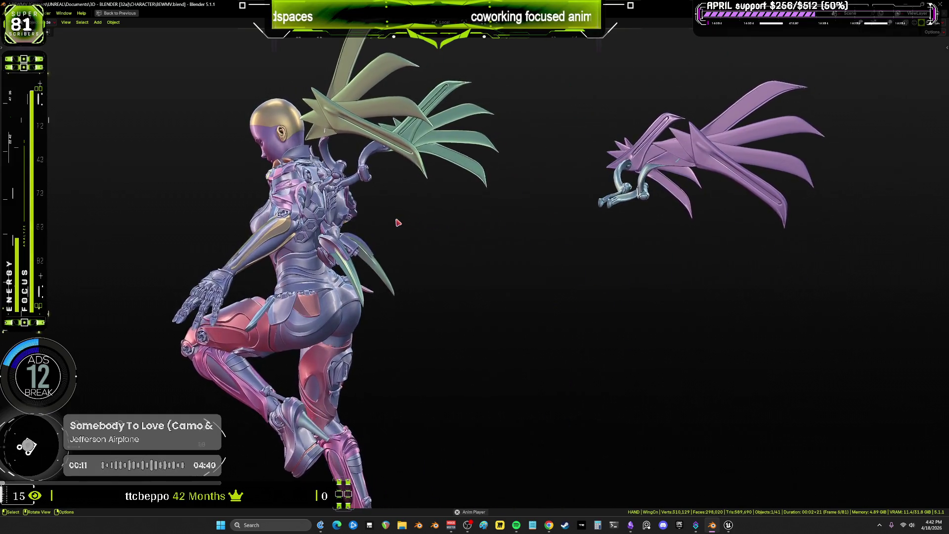
ctrl+middle_drag(360, 218, 485, 232)
key(ctrl+alt+space)
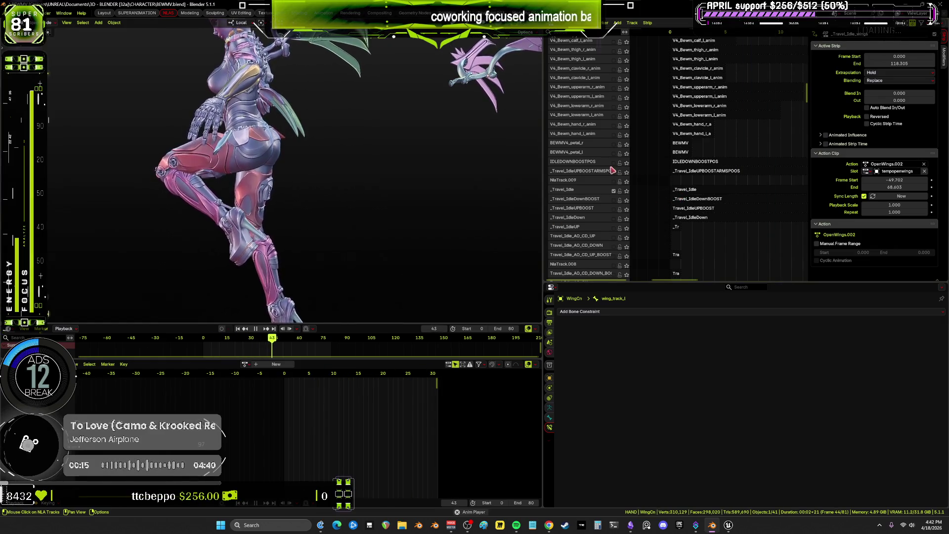
scroll(590, 171, up, 10)
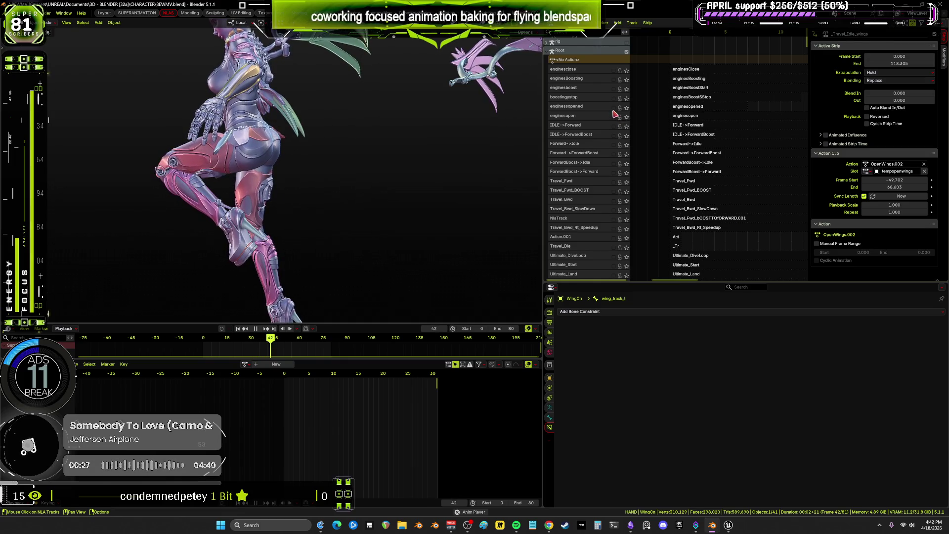
Select the enginessopened track and view the hips and legs in Material Preview shading
click(615, 108)
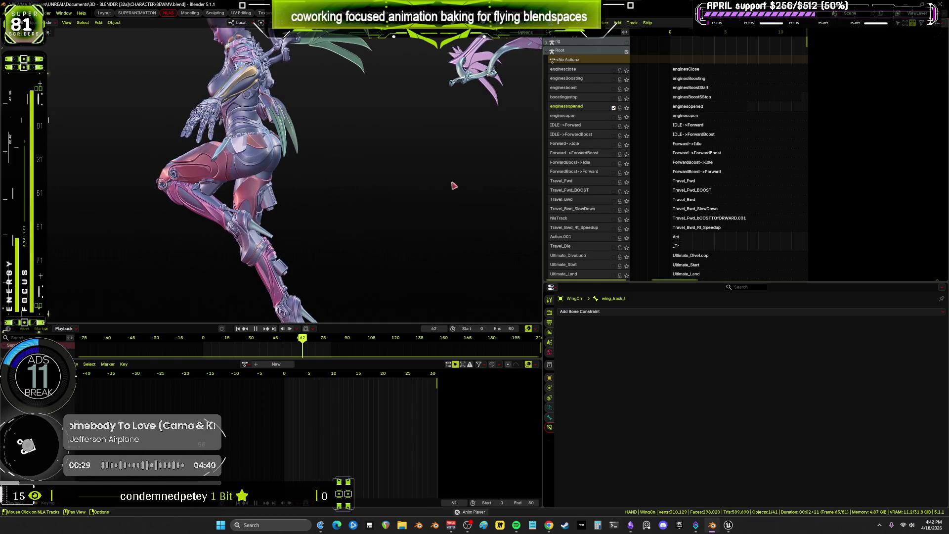
scroll(354, 193, up, 5)
mouse_move(335, 187)
middle_down()
mouse_move(293, 195)
mouse_move(282, 130)
mouse_move(269, 164)
mouse_move(169, 171)
mouse_move(322, 125)
mouse_move(318, 134)
mouse_move(366, 163)
mouse_move(348, 161)
mouse_move(338, 145)
middle_up()
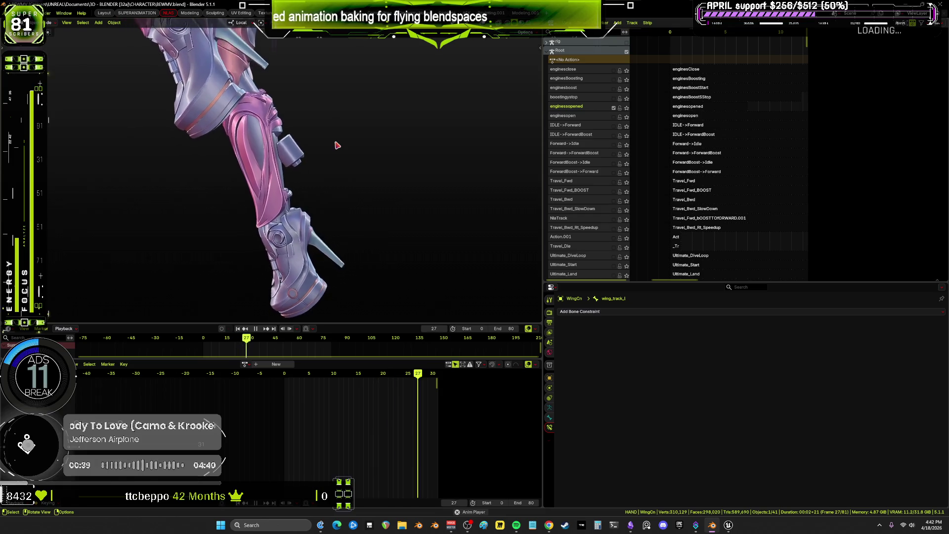
key(z)
click(339, 184)
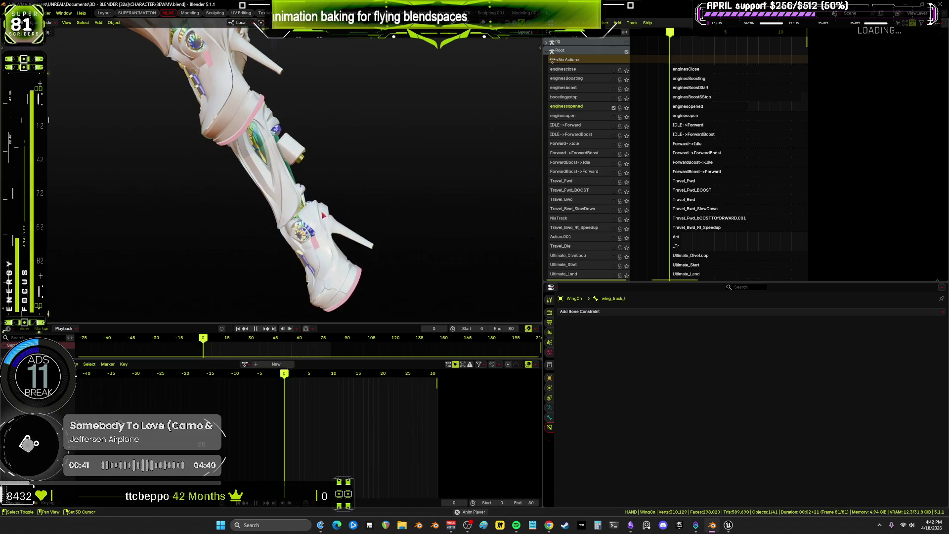
Orbit around the legs during playback, then stop and return to frame 0
mouse_move(291, 218)
middle_down()
mouse_move(275, 218)
mouse_move(311, 87)
mouse_move(312, 148)
mouse_move(268, 200)
middle_up()
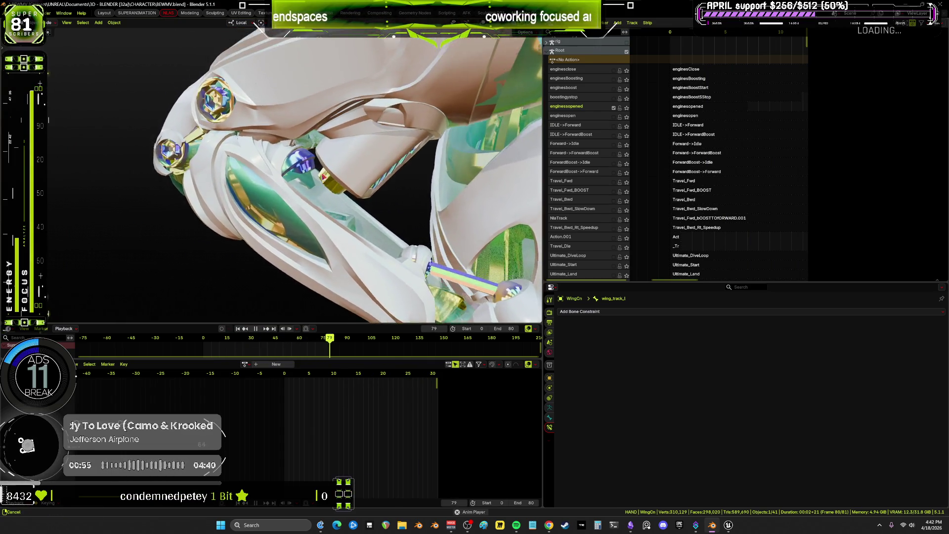
mouse_move(325, 176)
middle_down()
mouse_move(278, 173)
mouse_move(278, 135)
middle_up()
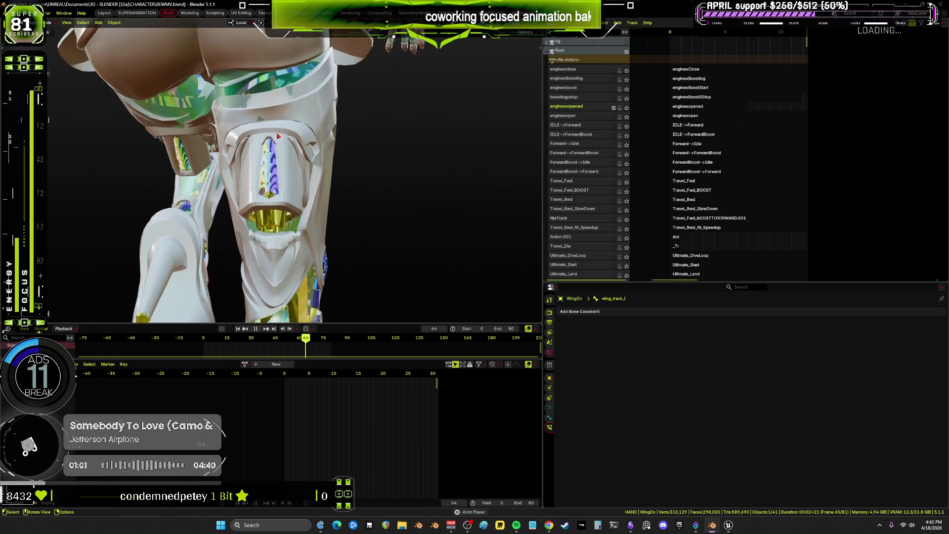
mouse_move(277, 140)
middle_down()
mouse_move(370, 153)
mouse_move(362, 128)
middle_up()
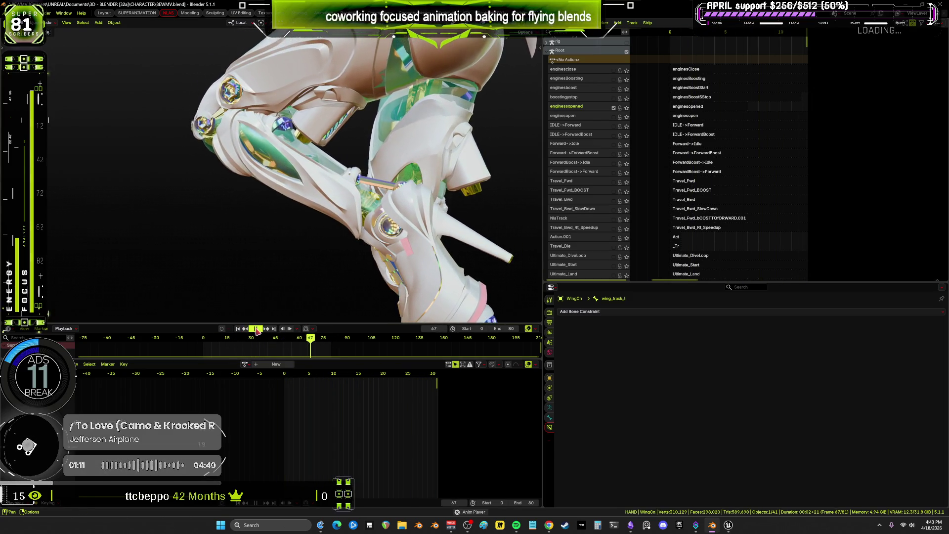
click(203, 343)
scroll(714, 218, down, 3)
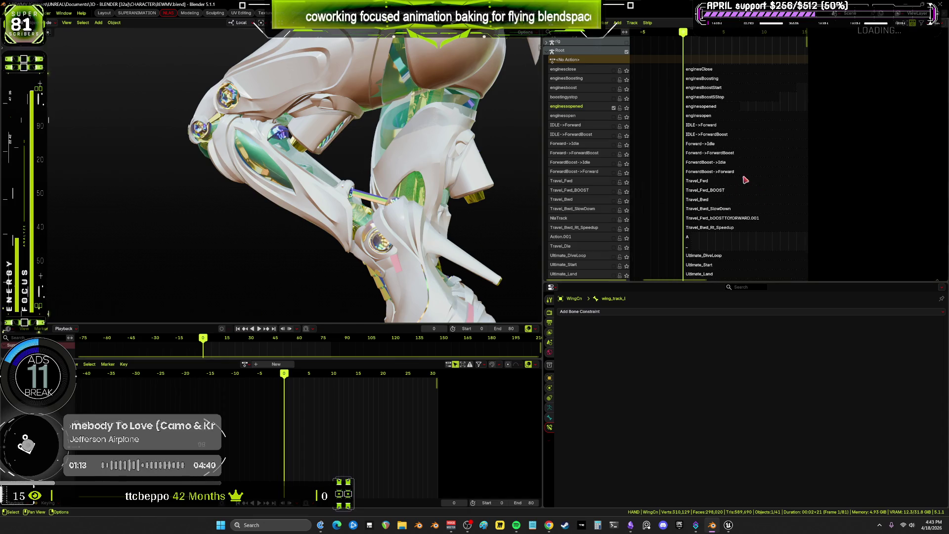
Select the _Travel_Idle strip and make Root the active armature with its Armature Data shown
shift+scroll(713, 217, down, 15)
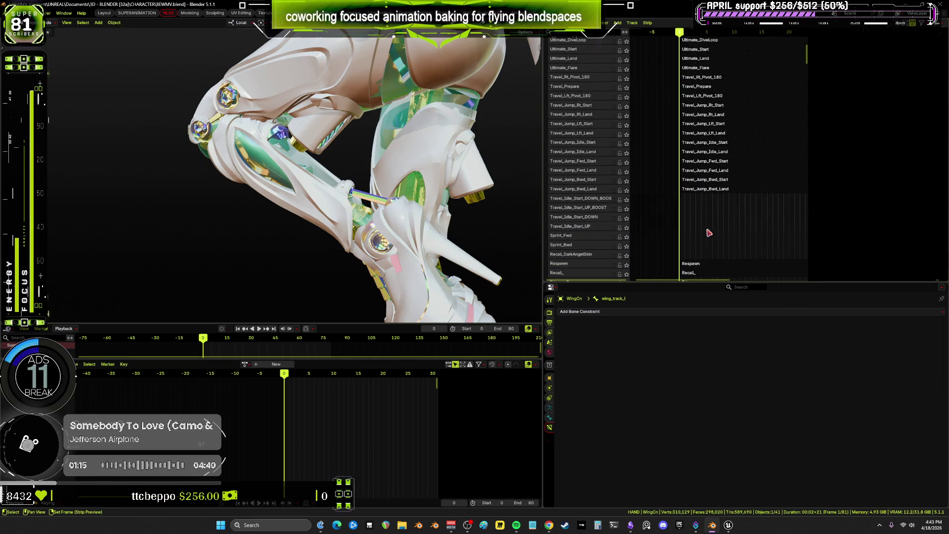
mouse_move(706, 157)
middle_down()
mouse_move(739, 244)
mouse_move(716, 208)
middle_up()
click(715, 208)
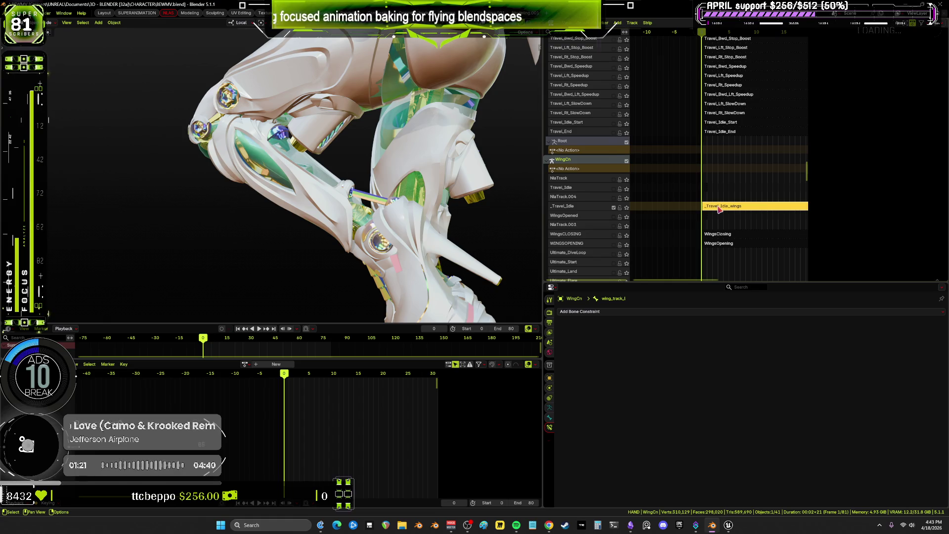
scroll(751, 67, up, 10)
scroll(750, 67, up, 15)
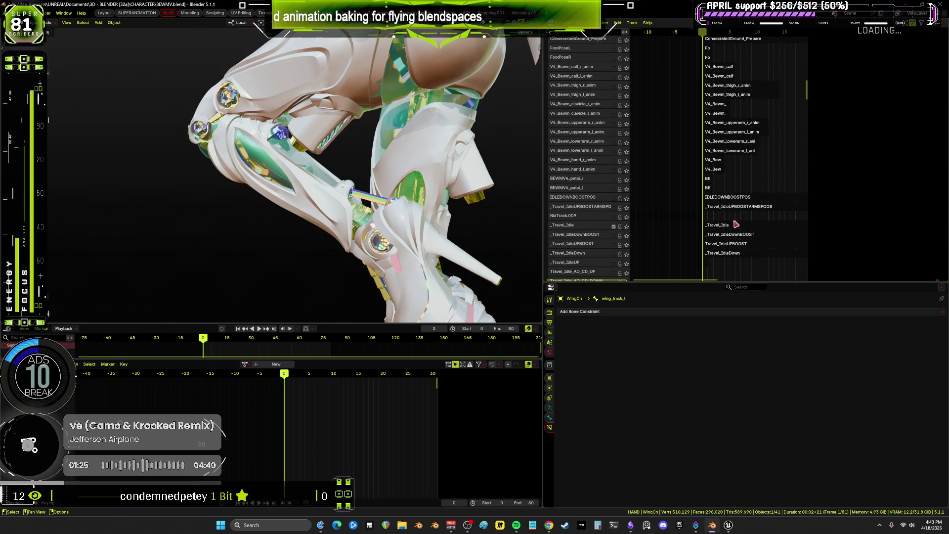
click(736, 224)
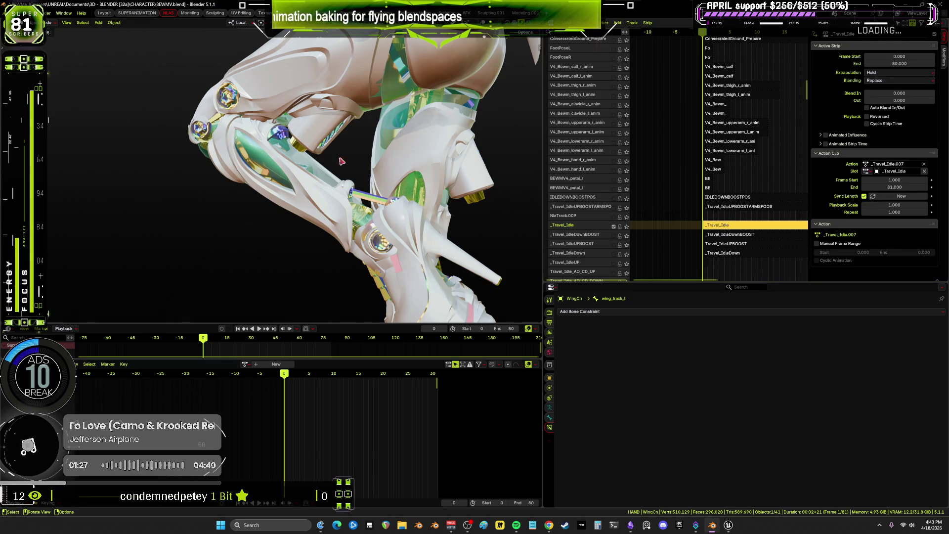
scroll(341, 161, down, 8)
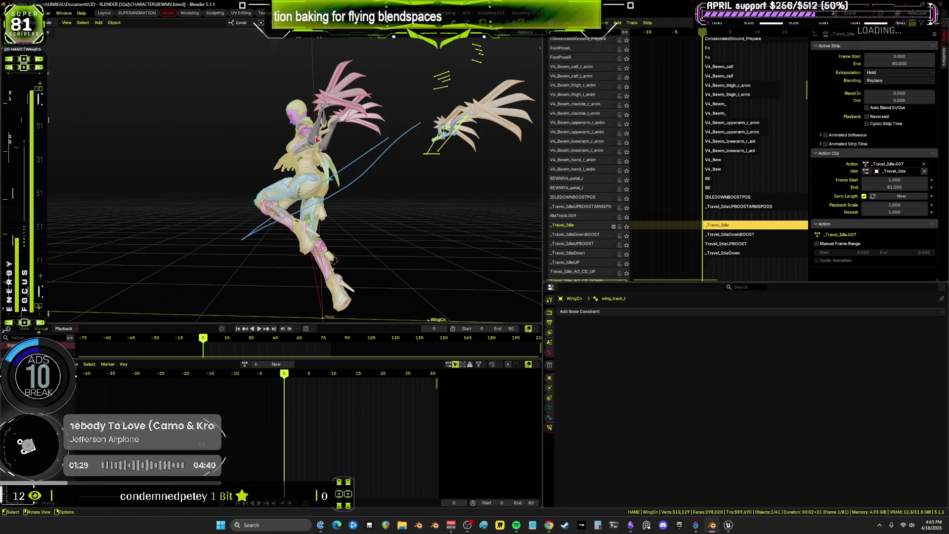
click(324, 143)
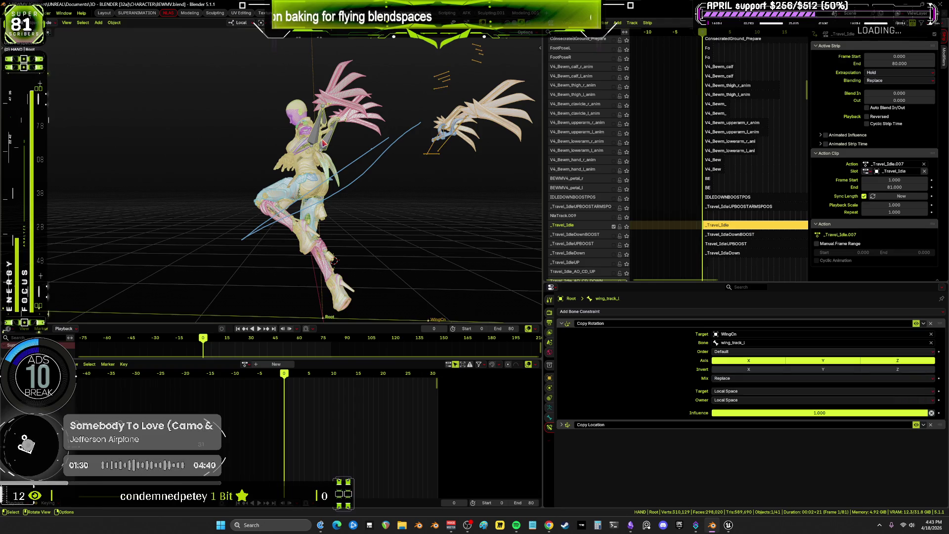
click(549, 408)
Put the Root rig into pose mode and select all 369 bones
key(ctrl+space)
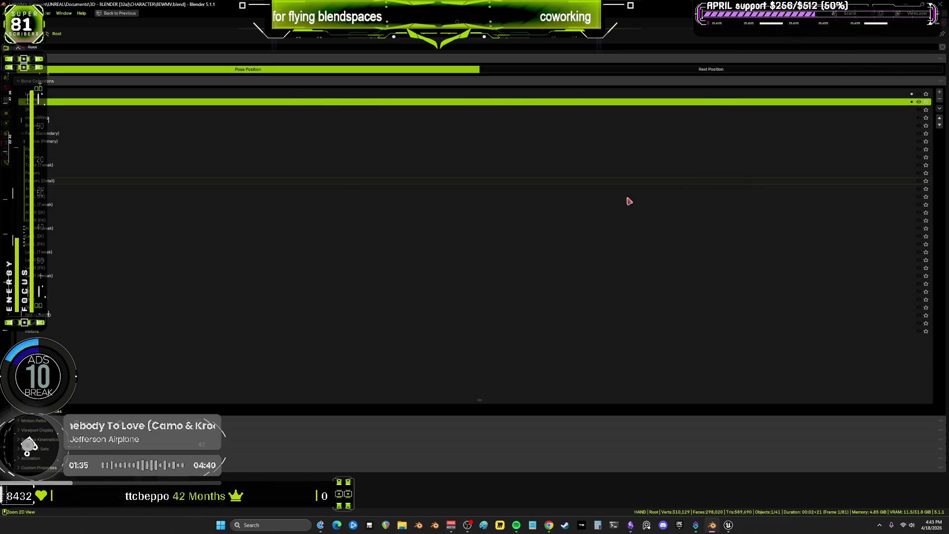
key(ctrl+space)
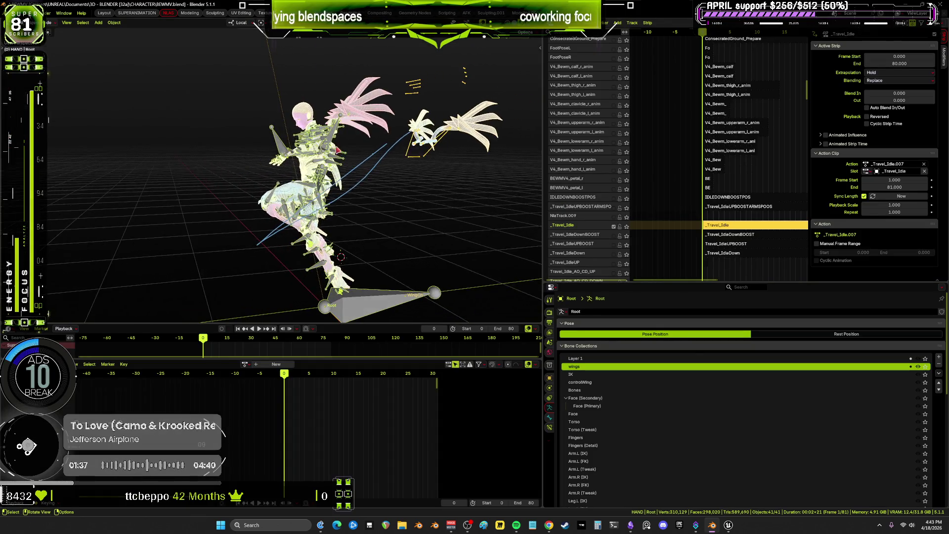
middle_drag(331, 145, 359, 151)
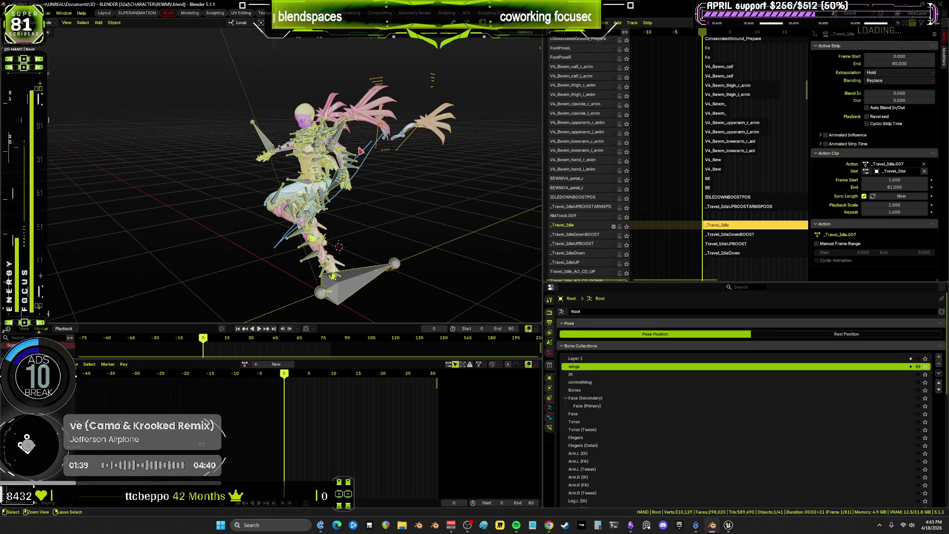
key(ctrl+Tab)
key(a)
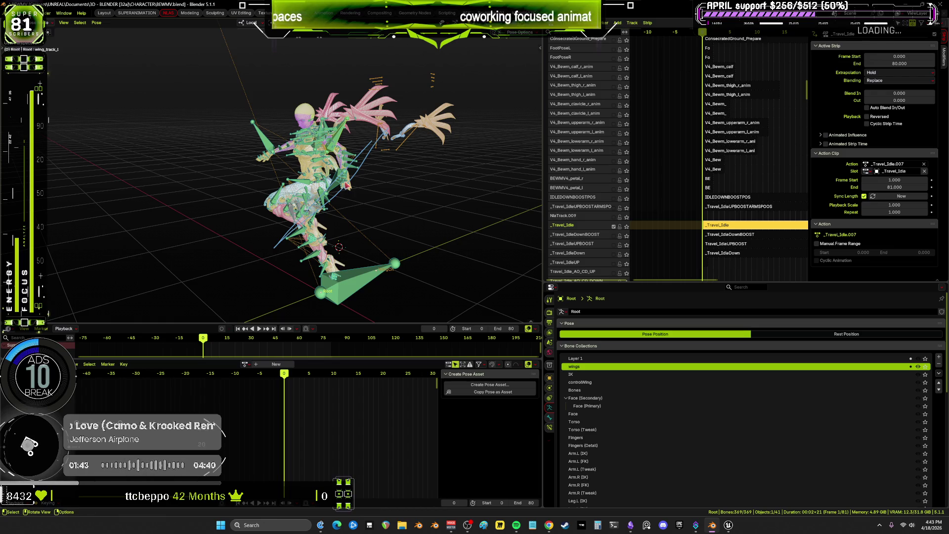
middle_drag(348, 185, 337, 183)
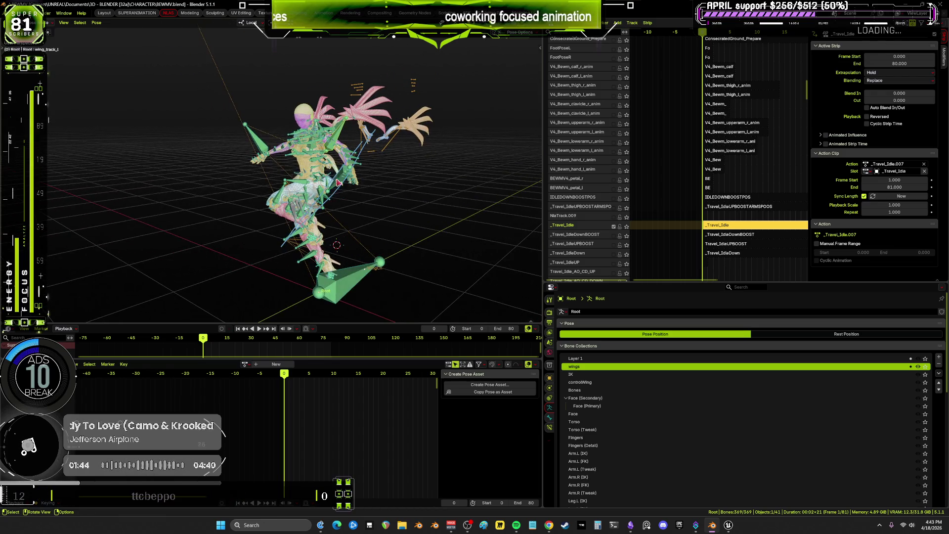
click(96, 23)
Bake the pose animation for frames 0–80, step 1, into the new action Action.002
mouse_move(130, 62)
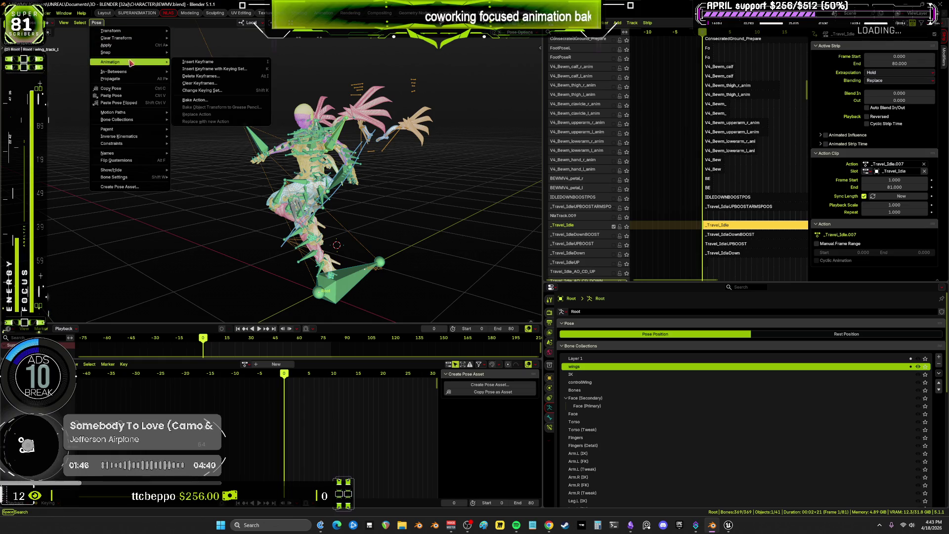
click(201, 101)
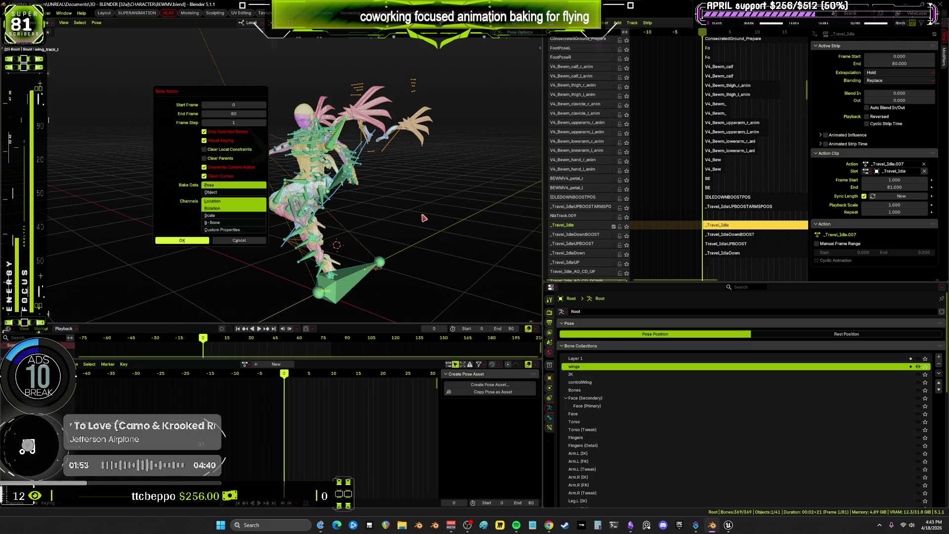
key(Return)
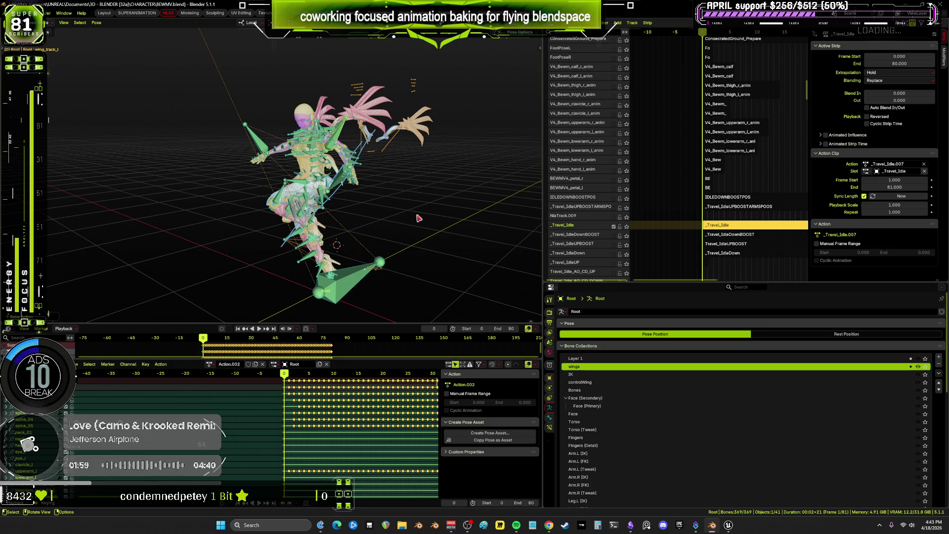
mouse_move(418, 218)
middle_down()
mouse_move(259, 244)
mouse_move(228, 243)
mouse_move(242, 241)
mouse_move(223, 220)
mouse_move(334, 223)
middle_up()
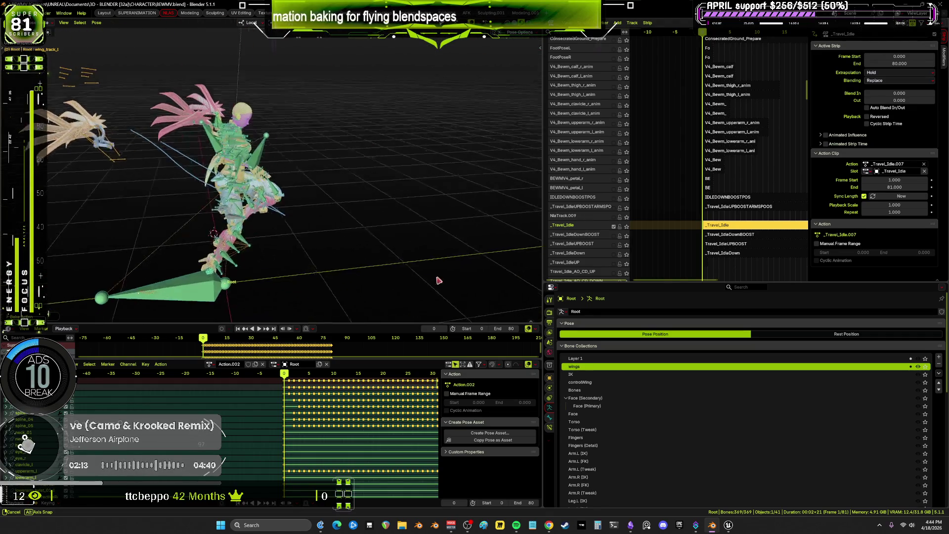
Orbit around the character to inspect the baked motion from front and other angles
mouse_move(455, 249)
middle_down()
mouse_move(292, 272)
mouse_move(432, 265)
mouse_move(395, 269)
middle_up()
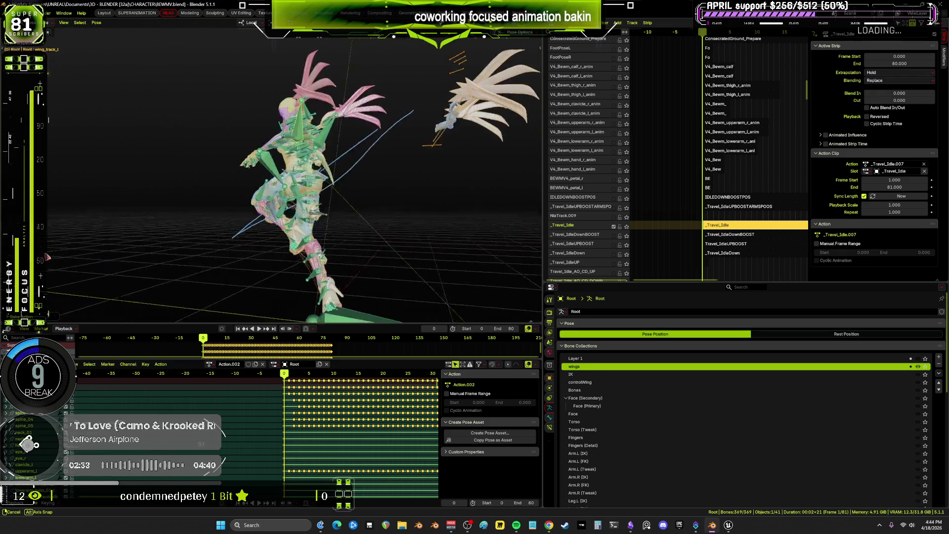
middle_drag(220, 259, 167, 285)
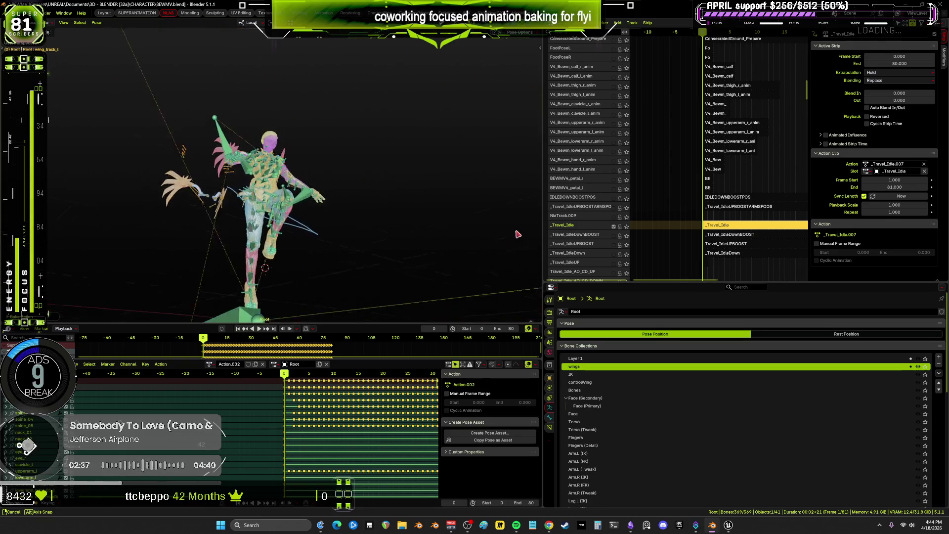
middle_drag(424, 258, 277, 294)
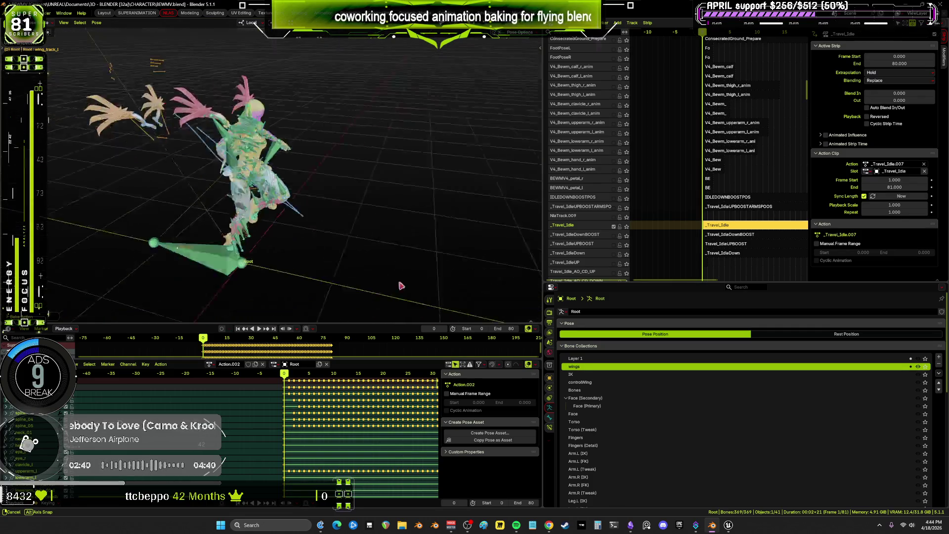
mouse_move(291, 259)
middle_down()
mouse_move(148, 286)
mouse_move(207, 248)
middle_up()
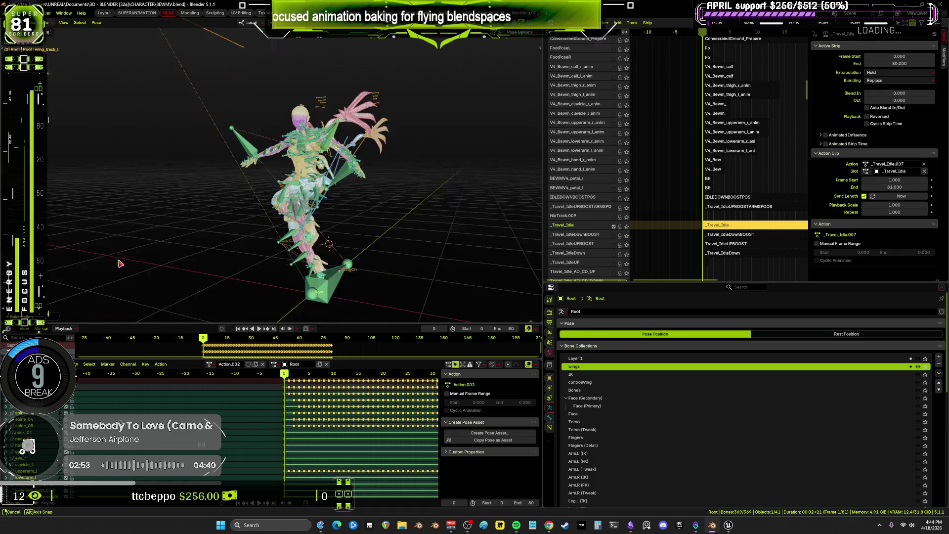
middle_drag(187, 251, 165, 236)
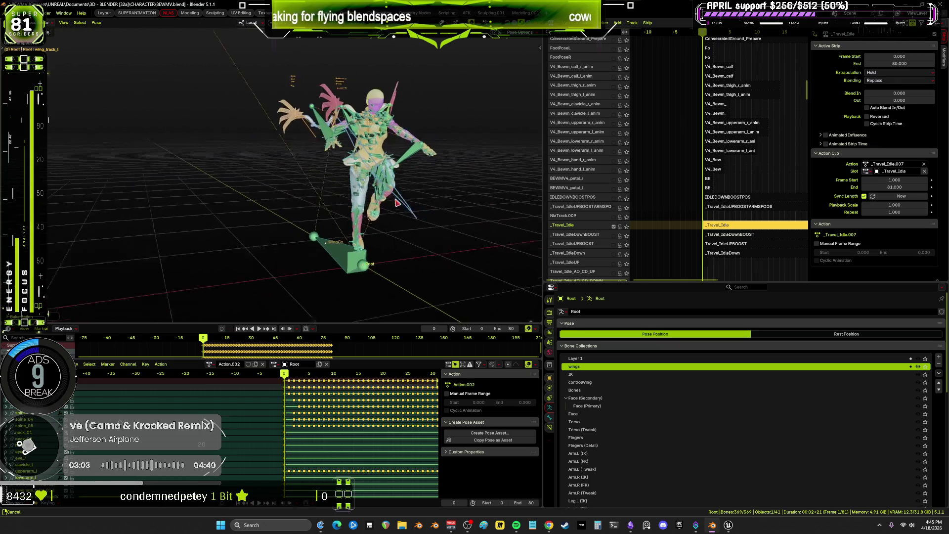
middle_drag(296, 226, 405, 204)
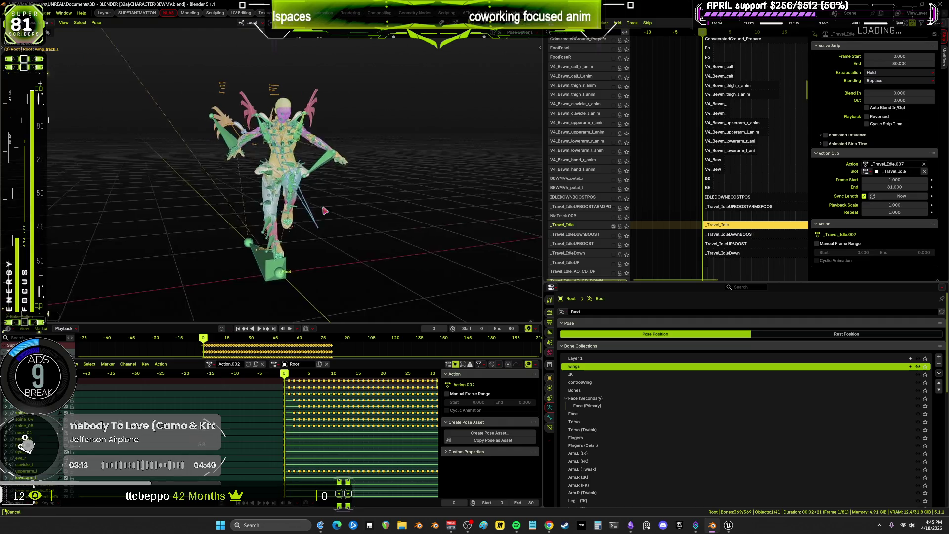
Hide the rig and grid overlays and view the bare character from the side
mouse_move(382, 194)
middle_down()
mouse_move(323, 221)
mouse_move(253, 210)
middle_up()
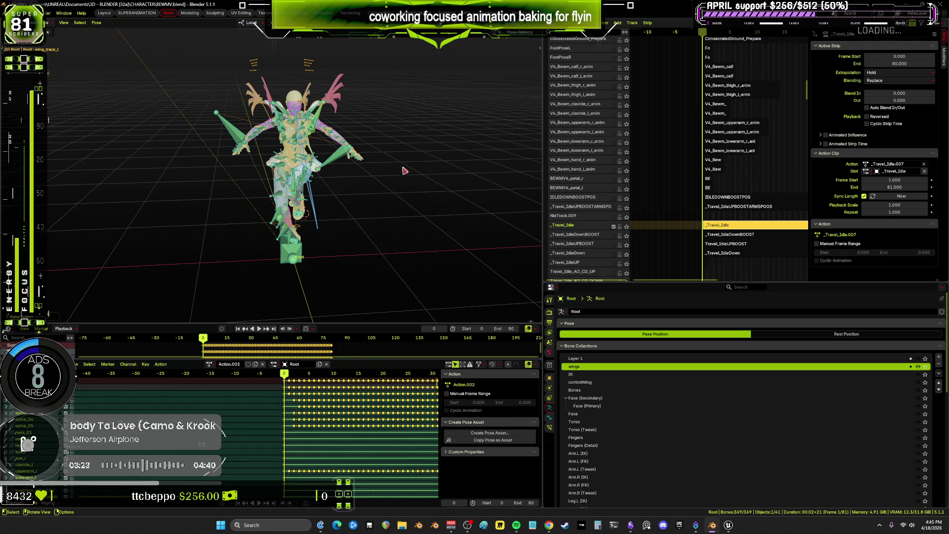
mouse_move(539, 210)
middle_down()
mouse_move(326, 188)
mouse_move(358, 180)
mouse_move(384, 213)
mouse_move(329, 205)
mouse_move(413, 206)
mouse_move(494, 183)
mouse_move(489, 201)
mouse_move(513, 197)
mouse_move(491, 212)
mouse_move(471, 197)
mouse_move(497, 211)
middle_up()
key(shift+alt+z)
mouse_move(496, 203)
middle_down()
mouse_move(509, 201)
mouse_move(485, 201)
mouse_move(512, 170)
mouse_move(524, 184)
mouse_move(512, 161)
mouse_move(474, 189)
mouse_move(502, 193)
mouse_move(479, 183)
middle_up()
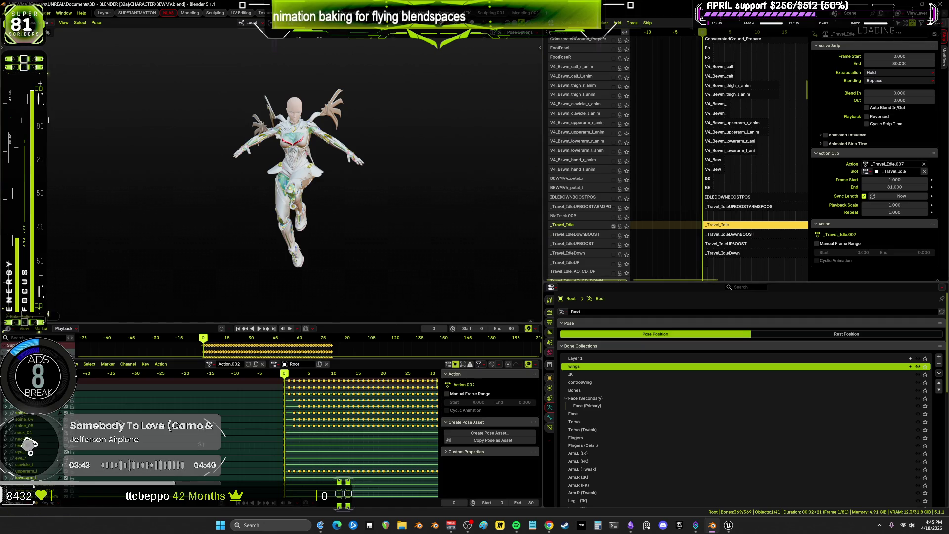
Save BEWMV.blend with the baked Action.002 and zoom in on the character
click(19, 13)
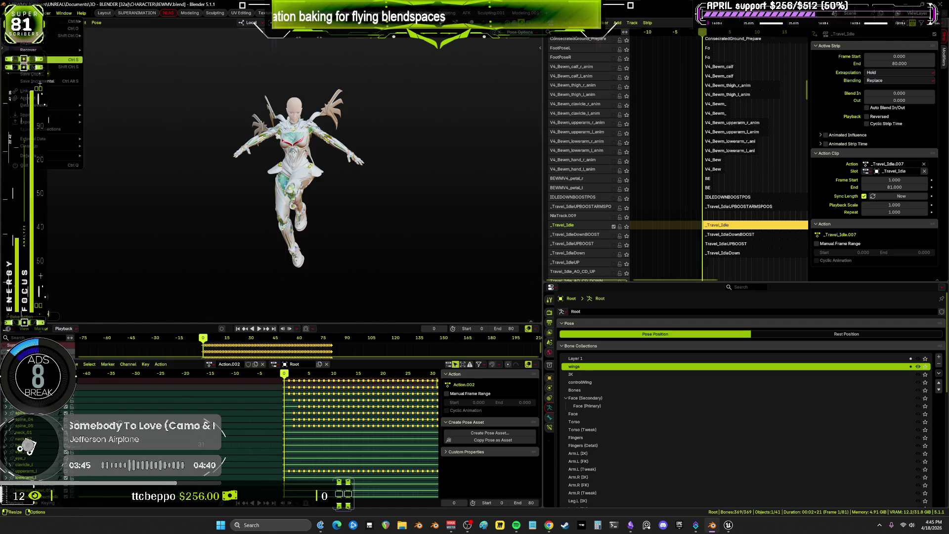
click(30, 60)
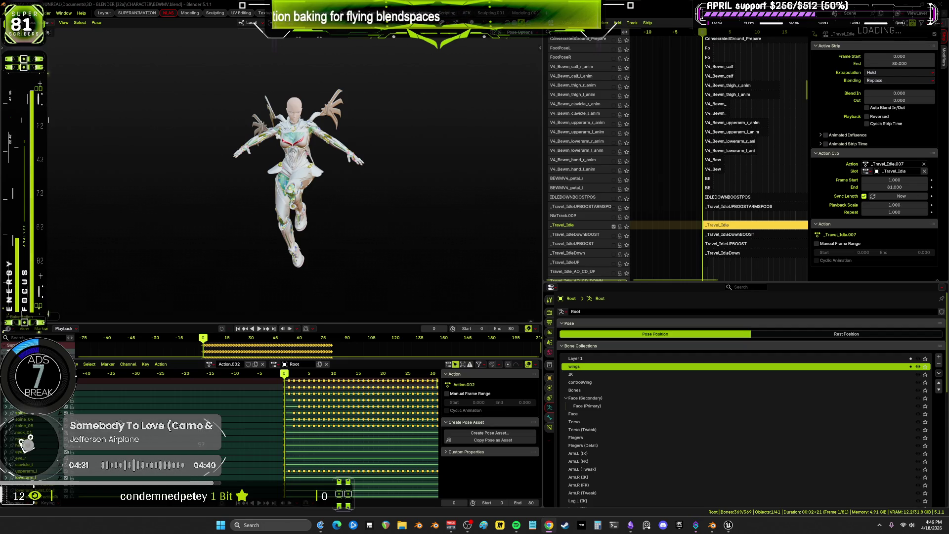
scroll(396, 229, up, 3)
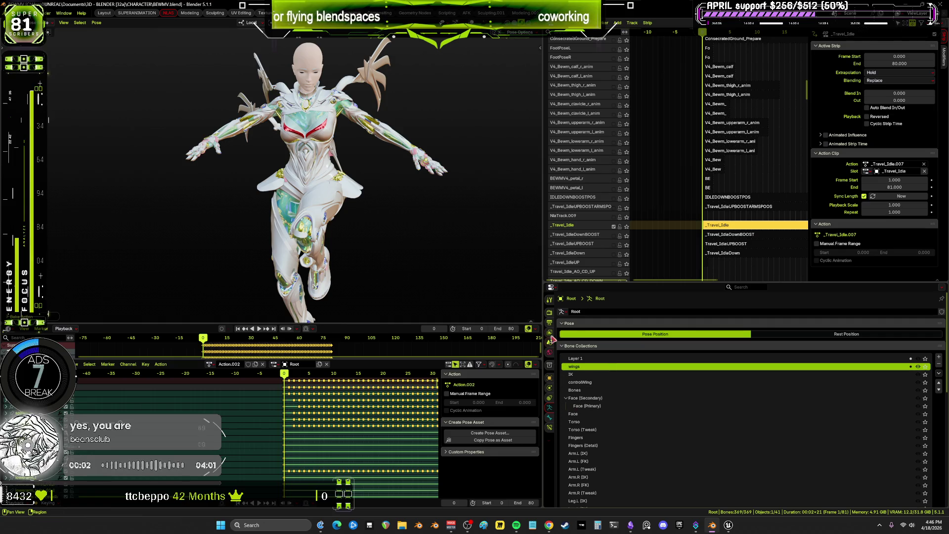
click(551, 287)
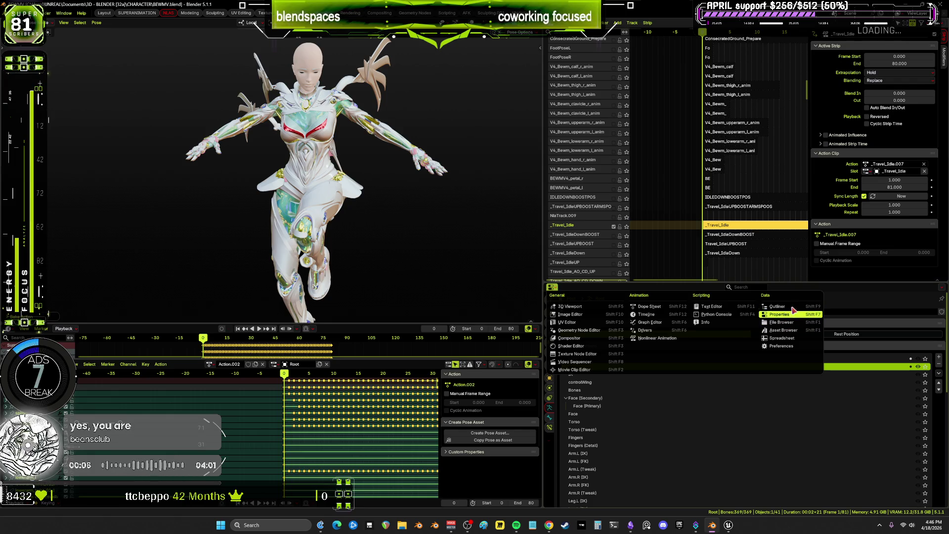
Show the NLA tracks in place of the properties and orbit around the character
click(653, 338)
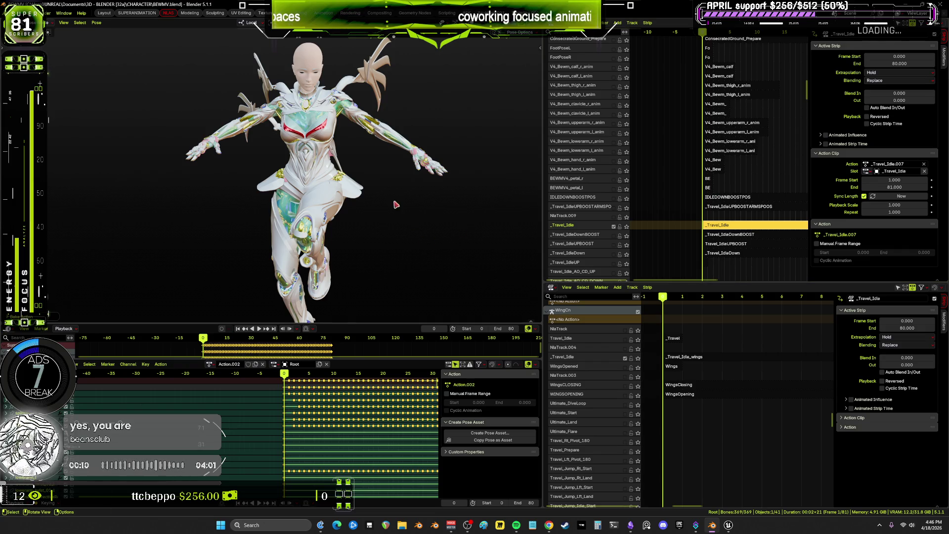
mouse_move(387, 192)
middle_down()
mouse_move(390, 218)
mouse_move(373, 248)
mouse_move(423, 210)
mouse_move(473, 221)
mouse_move(379, 214)
mouse_move(487, 218)
mouse_move(306, 122)
mouse_move(388, 206)
mouse_move(439, 212)
mouse_move(450, 234)
mouse_move(363, 214)
mouse_move(383, 202)
middle_up()
mouse_move(465, 229)
middle_down()
mouse_move(361, 220)
mouse_move(378, 217)
middle_up()
mouse_move(458, 189)
middle_down()
mouse_move(497, 223)
mouse_move(464, 234)
mouse_move(474, 223)
mouse_move(445, 225)
mouse_move(470, 214)
mouse_move(385, 219)
mouse_move(528, 212)
mouse_move(450, 226)
mouse_move(514, 190)
mouse_move(376, 148)
mouse_move(342, 183)
mouse_move(517, 170)
mouse_move(521, 129)
mouse_move(504, 99)
mouse_move(398, 242)
mouse_move(343, 166)
mouse_move(355, 197)
mouse_move(500, 159)
mouse_move(445, 147)
mouse_move(509, 129)
mouse_move(526, 67)
mouse_move(498, 229)
mouse_move(375, 212)
mouse_move(373, 239)
mouse_move(375, 218)
mouse_move(522, 178)
mouse_move(506, 227)
mouse_move(404, 249)
middle_up()
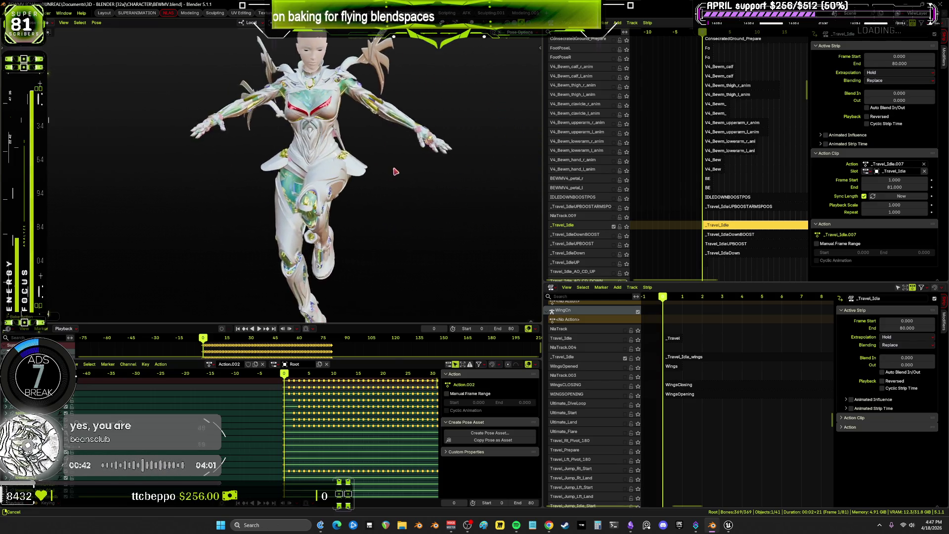
mouse_move(395, 172)
middle_down()
mouse_move(307, 153)
mouse_move(338, 241)
mouse_move(474, 169)
mouse_move(493, 174)
mouse_move(315, 212)
mouse_move(321, 229)
mouse_move(492, 206)
middle_up()
Orbit to a centred front view of the flying character and maximize the 3D view
scroll(509, 147, up, 3)
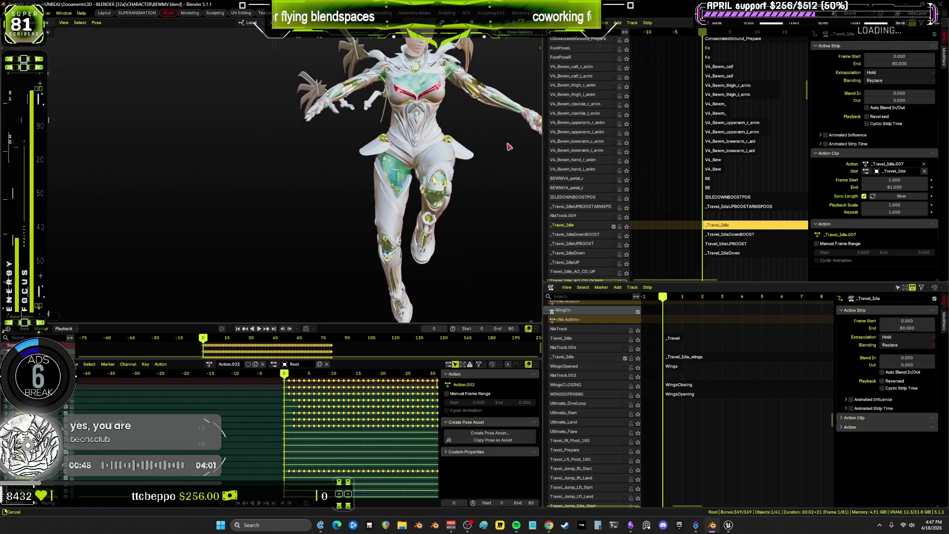
mouse_move(509, 146)
middle_down()
mouse_move(501, 180)
mouse_move(357, 219)
mouse_move(346, 205)
mouse_move(353, 218)
mouse_move(416, 237)
middle_up()
scroll(501, 180, down, 2)
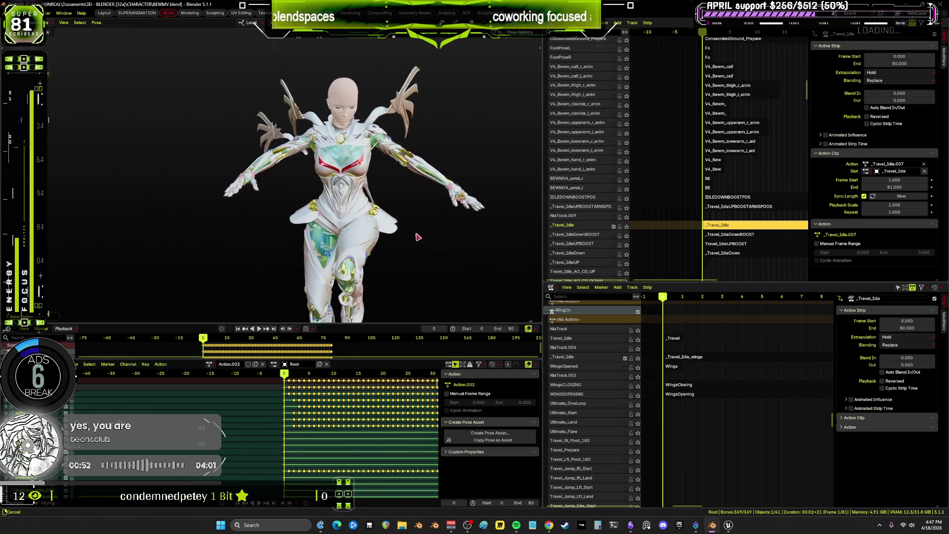
mouse_move(359, 205)
middle_down()
mouse_move(341, 178)
mouse_move(371, 263)
mouse_move(375, 205)
mouse_move(317, 174)
mouse_move(369, 243)
middle_up()
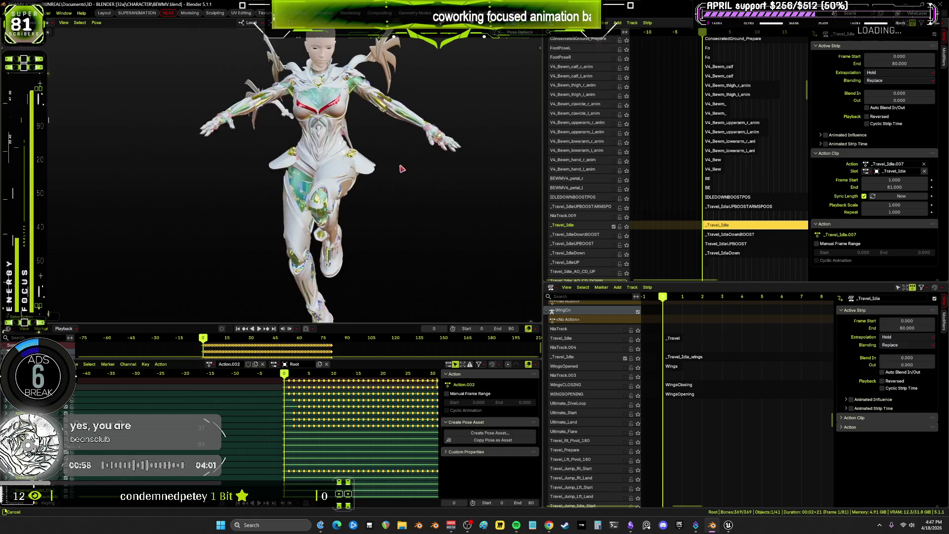
mouse_move(371, 194)
middle_down()
mouse_move(523, 197)
mouse_move(420, 250)
mouse_move(474, 148)
mouse_move(462, 227)
mouse_move(379, 202)
middle_up()
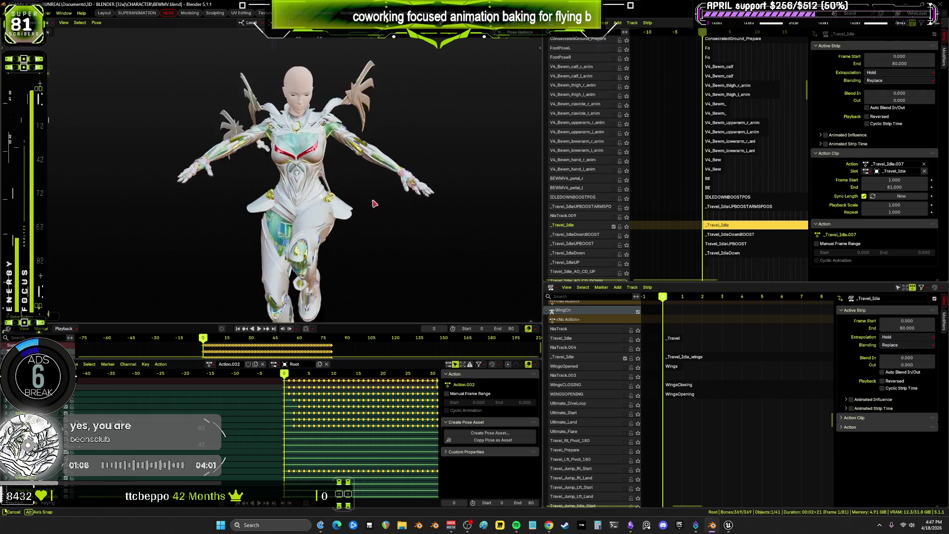
mouse_move(374, 203)
middle_down()
mouse_move(487, 190)
mouse_move(70, 201)
mouse_move(493, 197)
mouse_move(188, 214)
mouse_move(409, 216)
mouse_move(131, 207)
mouse_move(434, 216)
mouse_move(106, 161)
mouse_move(400, 181)
mouse_move(76, 161)
mouse_move(163, 223)
mouse_move(81, 186)
mouse_move(131, 214)
mouse_move(395, 248)
mouse_move(148, 213)
mouse_move(163, 222)
middle_up()
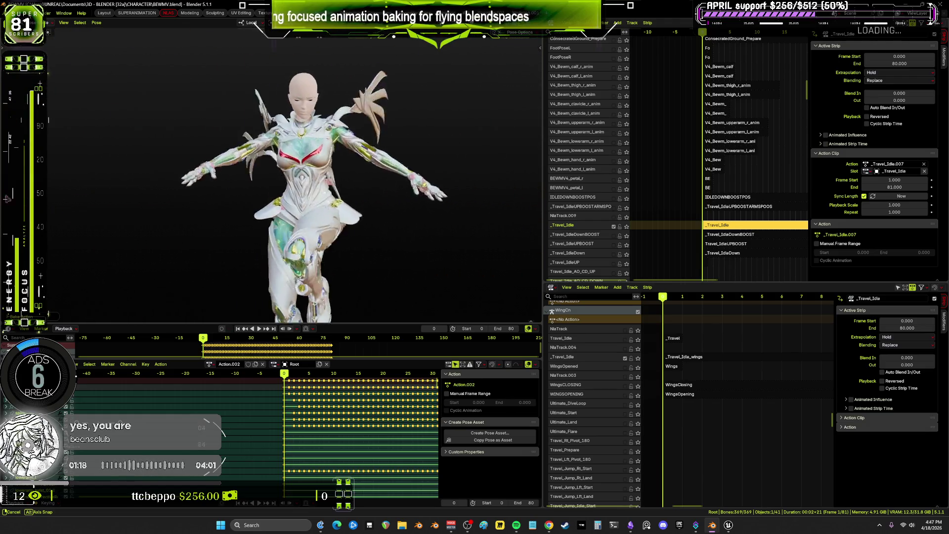
mouse_move(7, 199)
middle_down()
mouse_move(542, 195)
mouse_move(7, 201)
mouse_move(468, 225)
mouse_move(292, 199)
middle_up()
key(ctrl+space)
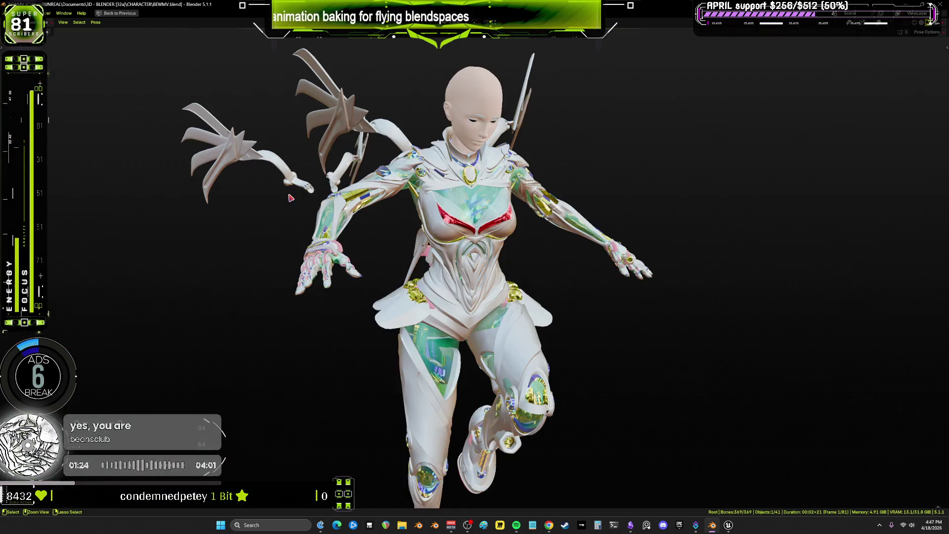
Zoom in on the upper back to inspect the wing attachment, then back out to a front view
scroll(406, 226, up, 3)
mouse_move(407, 226)
middle_down()
mouse_move(505, 268)
mouse_move(447, 286)
mouse_move(508, 236)
mouse_move(531, 247)
mouse_move(452, 260)
mouse_move(537, 254)
mouse_move(470, 233)
mouse_move(515, 269)
mouse_move(489, 252)
mouse_move(464, 257)
mouse_move(487, 250)
mouse_move(467, 255)
mouse_move(478, 247)
mouse_move(211, 271)
mouse_move(76, 267)
mouse_move(930, 271)
mouse_move(875, 243)
middle_up()
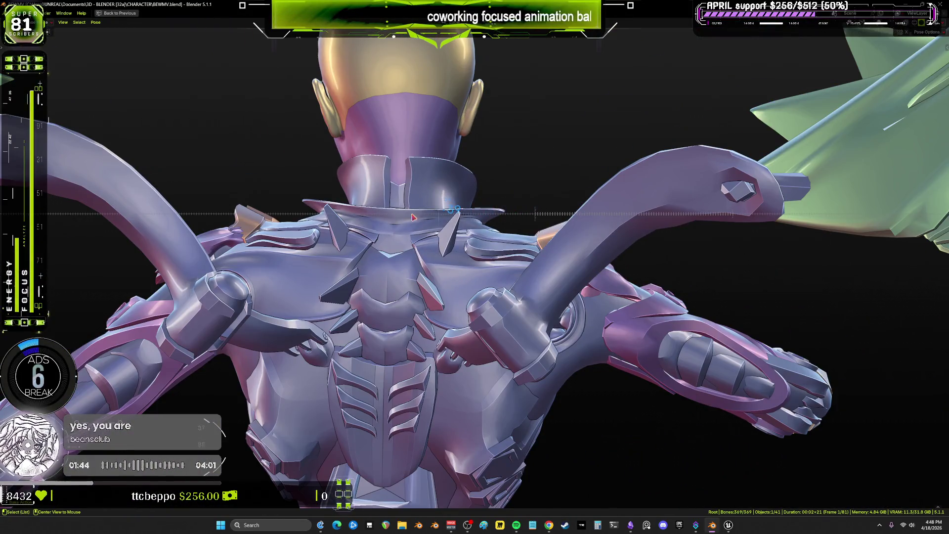
alt+middle_click(396, 179)
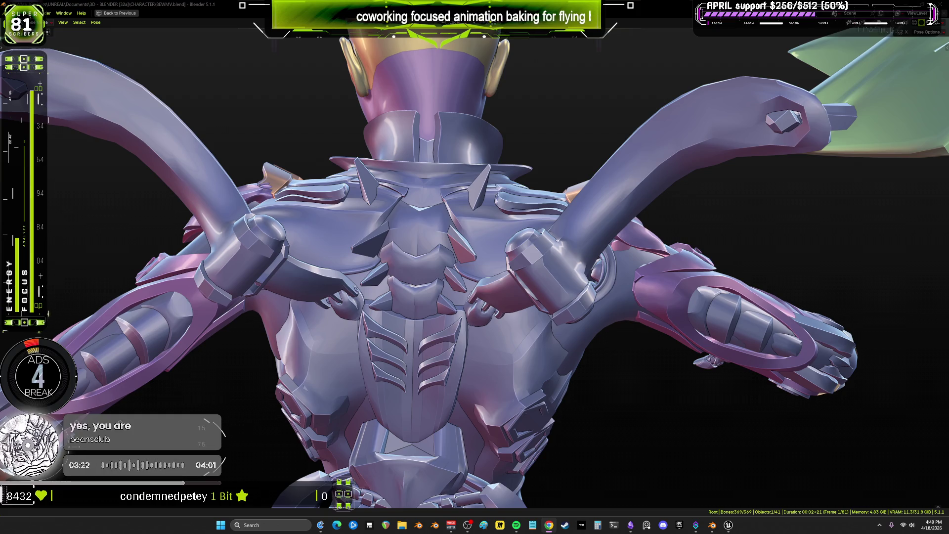
scroll(450, 296, down, 8)
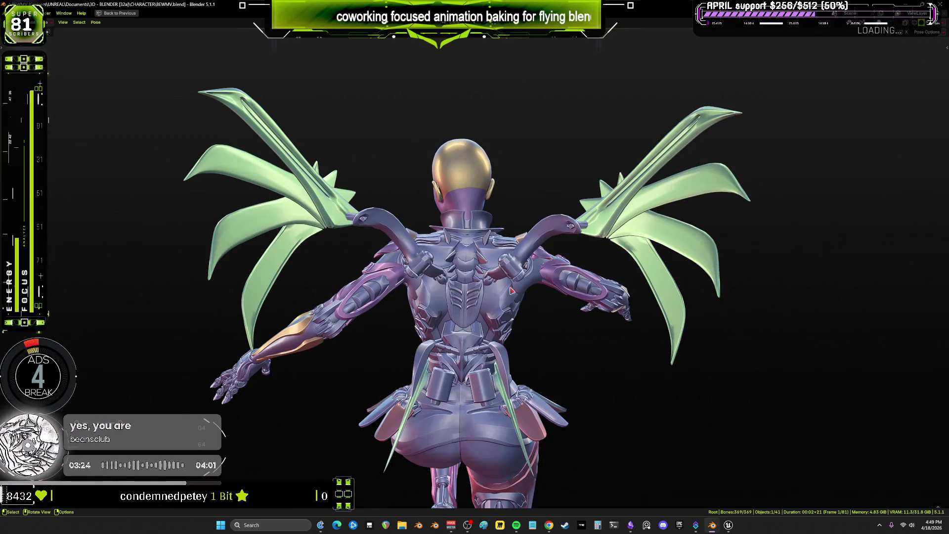
middle_drag(508, 314, 418, 323)
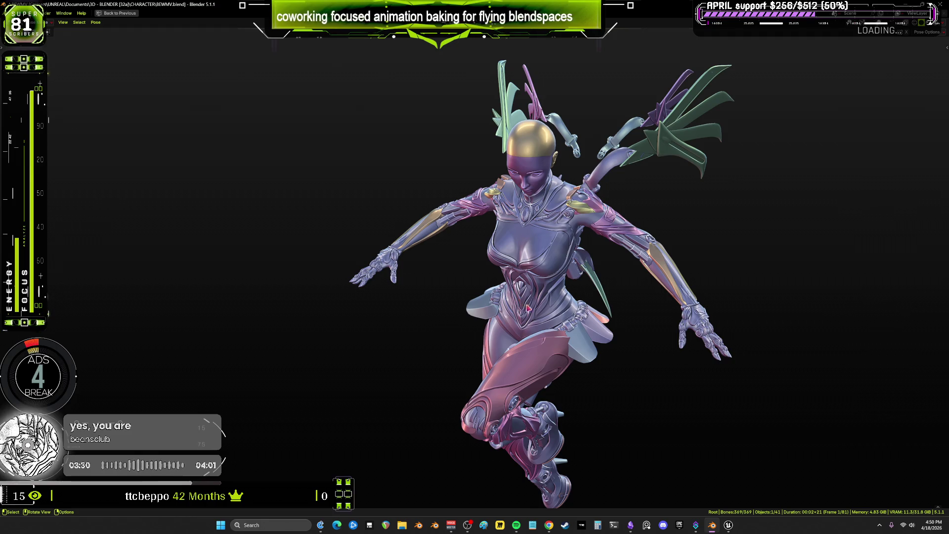
middle_drag(541, 339, 460, 292)
key(ctrl+space)
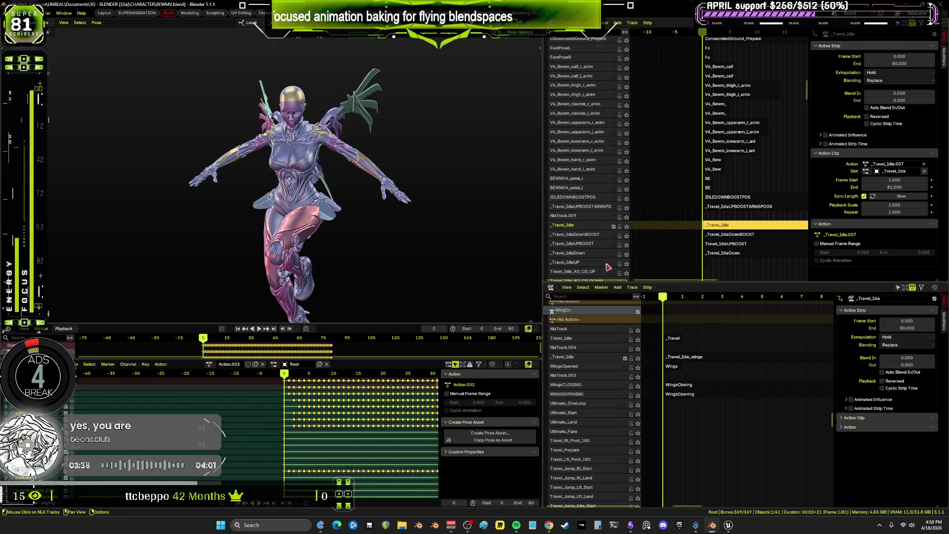
Select the strip on the Travel_Idle_AO_CD_UP track to show its properties
scroll(606, 265, down, 3)
scroll(606, 265, down, 2)
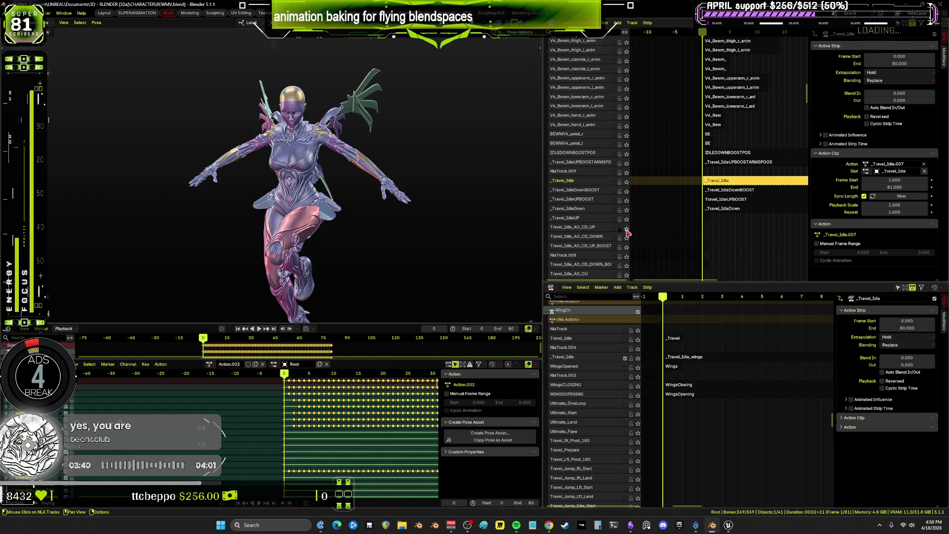
click(704, 232)
scroll(712, 234, up, 5)
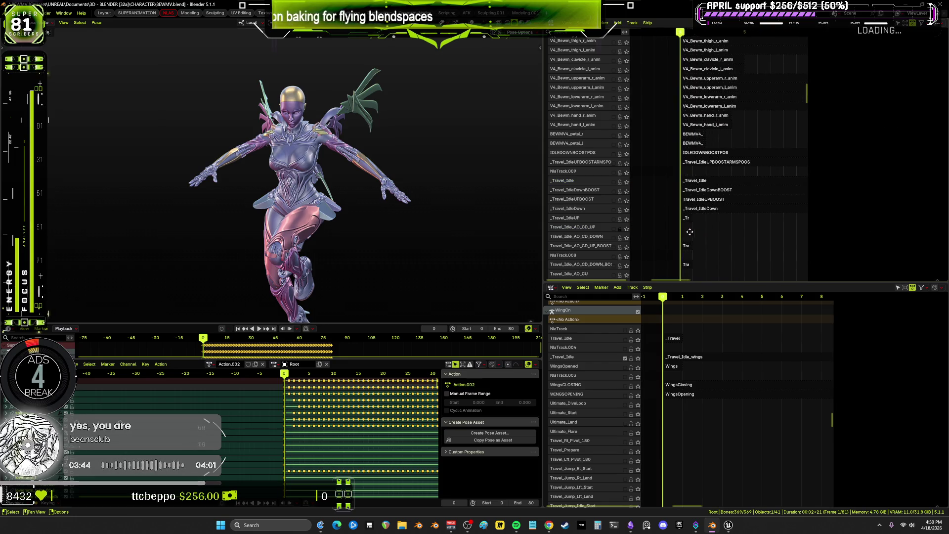
scroll(726, 237, up, 4)
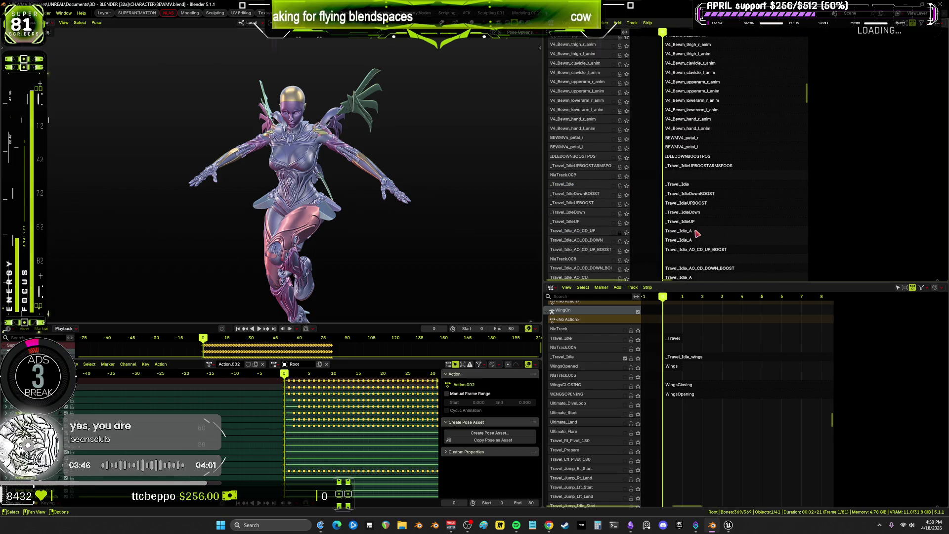
click(689, 232)
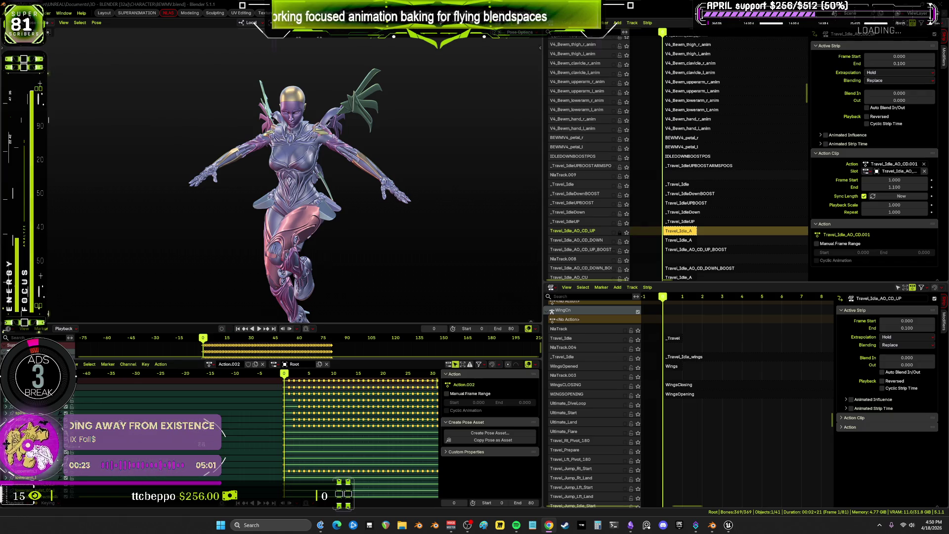
Orbit around the character in its Travel_Idle_AO_CD_UP pose to see it from several sides
mouse_move(435, 237)
middle_down()
mouse_move(455, 293)
mouse_move(430, 288)
mouse_move(453, 269)
mouse_move(470, 278)
mouse_move(428, 305)
mouse_move(479, 292)
mouse_move(470, 276)
mouse_move(441, 284)
mouse_move(498, 293)
mouse_move(464, 267)
mouse_move(510, 269)
mouse_move(476, 288)
mouse_move(502, 267)
mouse_move(524, 286)
mouse_move(470, 277)
mouse_move(528, 259)
mouse_move(515, 274)
mouse_move(435, 267)
mouse_move(509, 203)
mouse_move(497, 237)
mouse_move(462, 206)
mouse_move(509, 207)
mouse_move(462, 254)
mouse_move(524, 246)
mouse_move(460, 259)
mouse_move(499, 237)
mouse_move(462, 256)
mouse_move(473, 249)
mouse_move(483, 265)
mouse_move(493, 248)
mouse_move(516, 275)
mouse_move(526, 270)
middle_up()
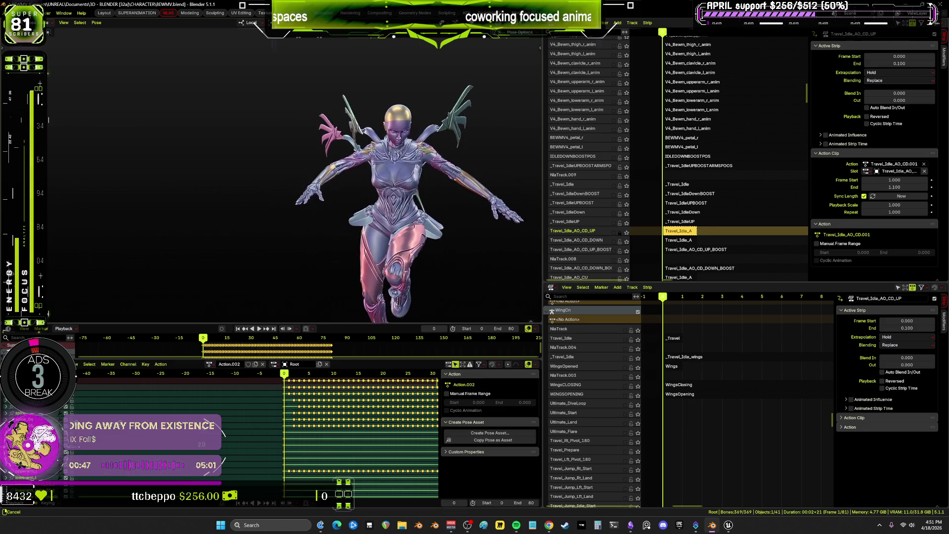
middle_drag(526, 270, 49, 279)
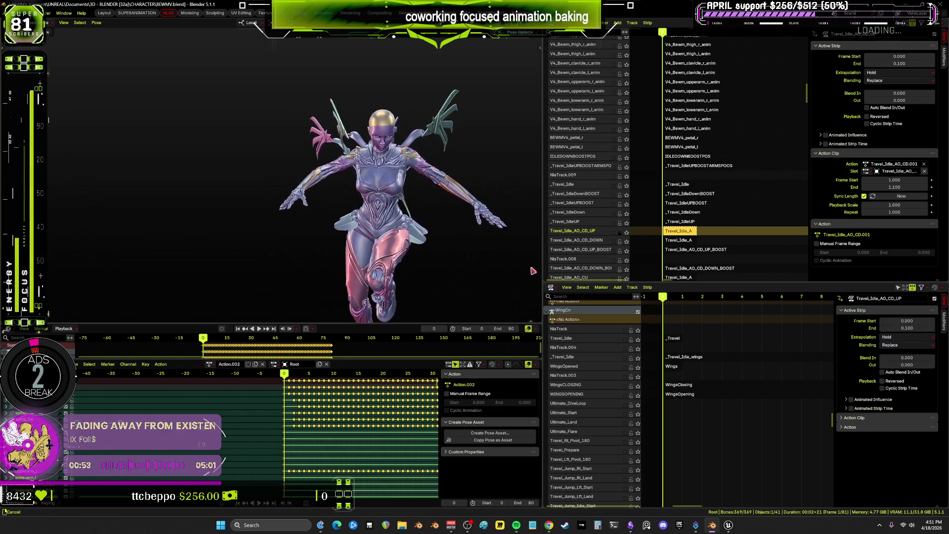
mouse_move(529, 270)
middle_down()
mouse_move(540, 269)
mouse_move(49, 270)
middle_up()
mouse_move(537, 272)
middle_down()
mouse_move(242, 275)
mouse_move(241, 254)
mouse_move(257, 255)
middle_up()
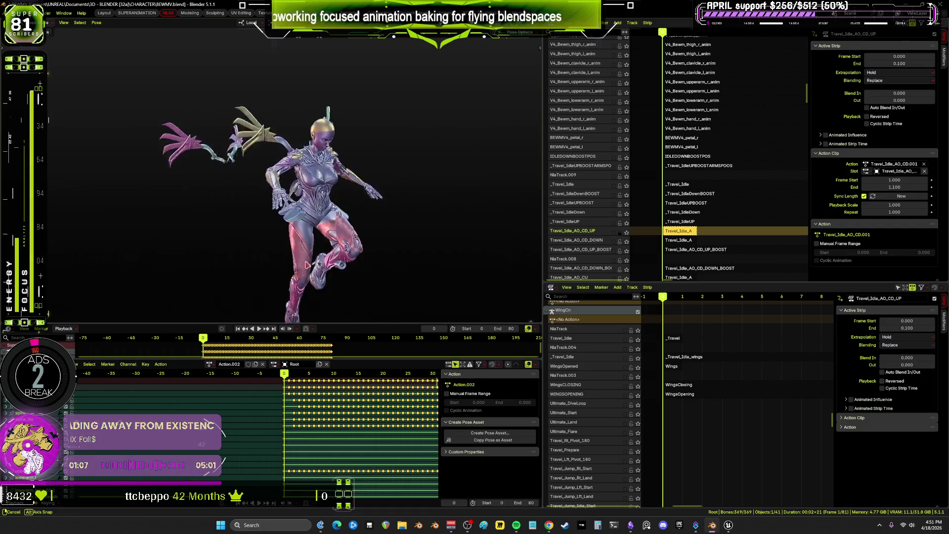
Switch to Material Preview shading and inspect the textured arm and torso up close
key(z)
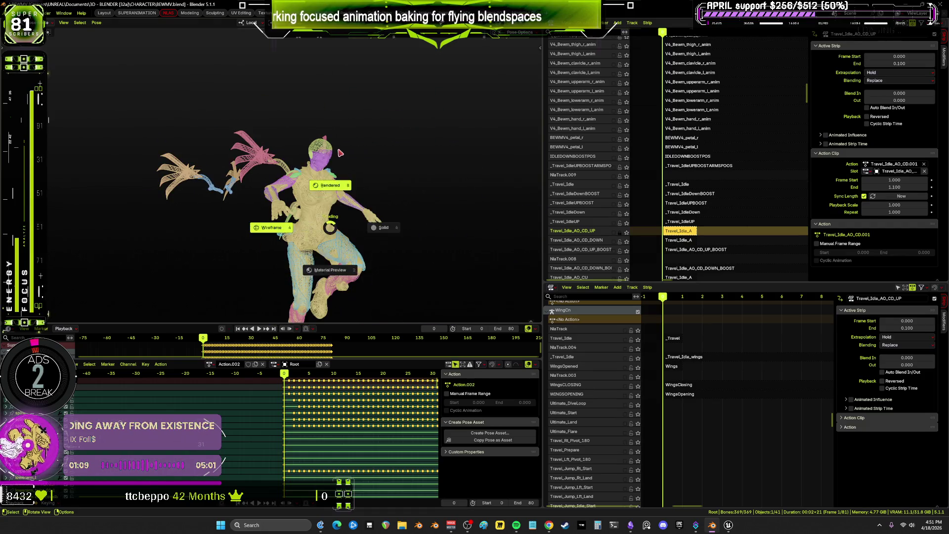
ctrl+middle_drag(444, 254, 423, 215)
key(ctrl+space)
scroll(392, 152, up, 5)
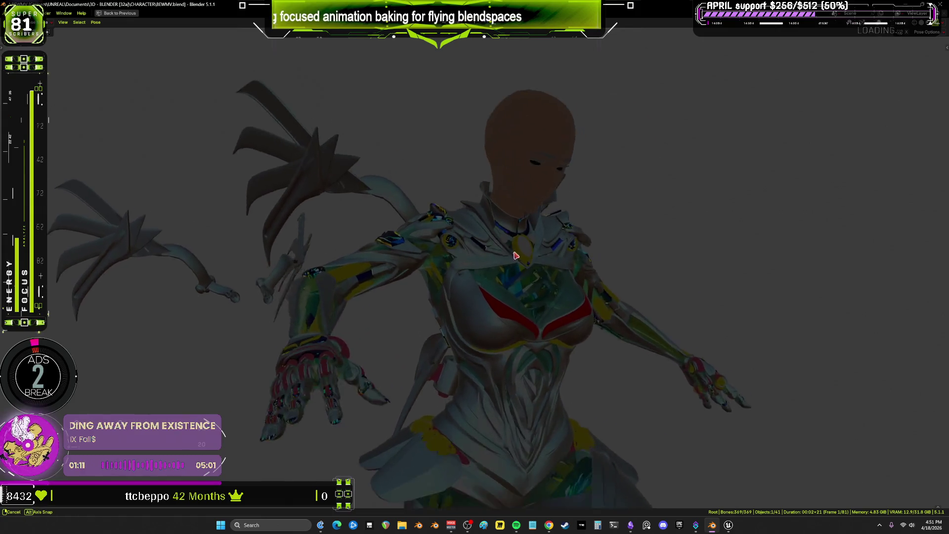
mouse_move(587, 260)
middle_down()
mouse_move(615, 275)
mouse_move(663, 146)
middle_up()
scroll(609, 274, down, 5)
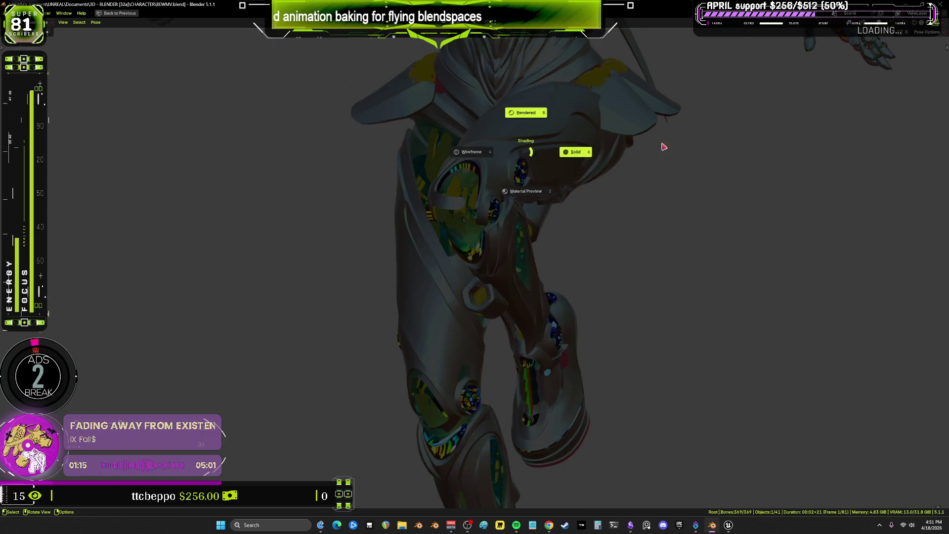
Switch to Rendered shading, view the whole character, and restore the animation layout
key(z)
mouse_move(667, 272)
ctrl+middle_down()
mouse_move(652, 144)
mouse_move(591, 263)
ctrl+middle_up()
key(ctrl+space)
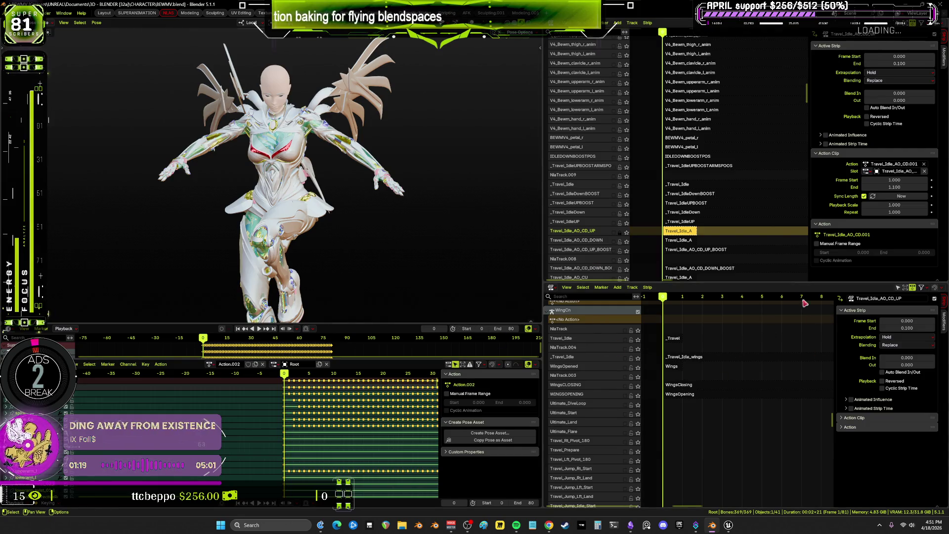
click(728, 525)
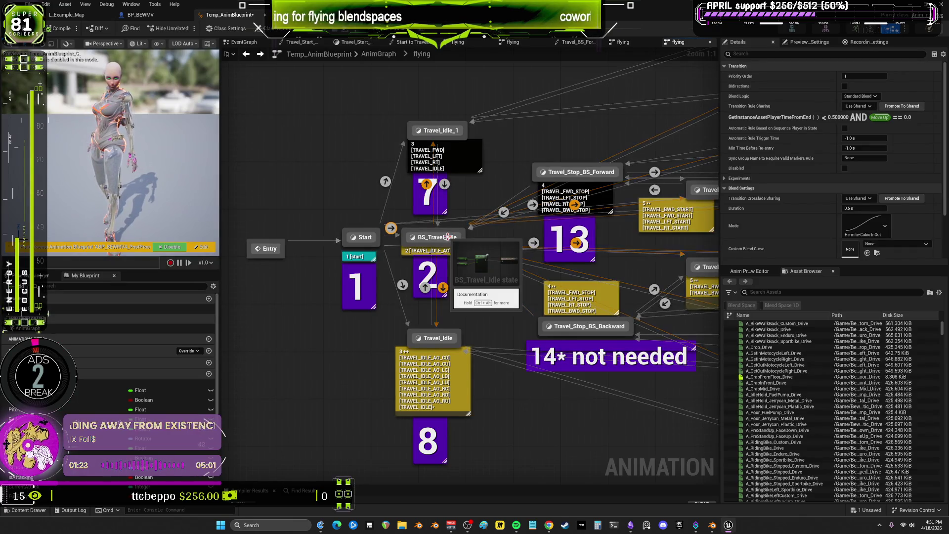
Enter the BS_Travel_Idle state and open its blendspace in the Blend Space editor
double_click(447, 237)
double_click(447, 237)
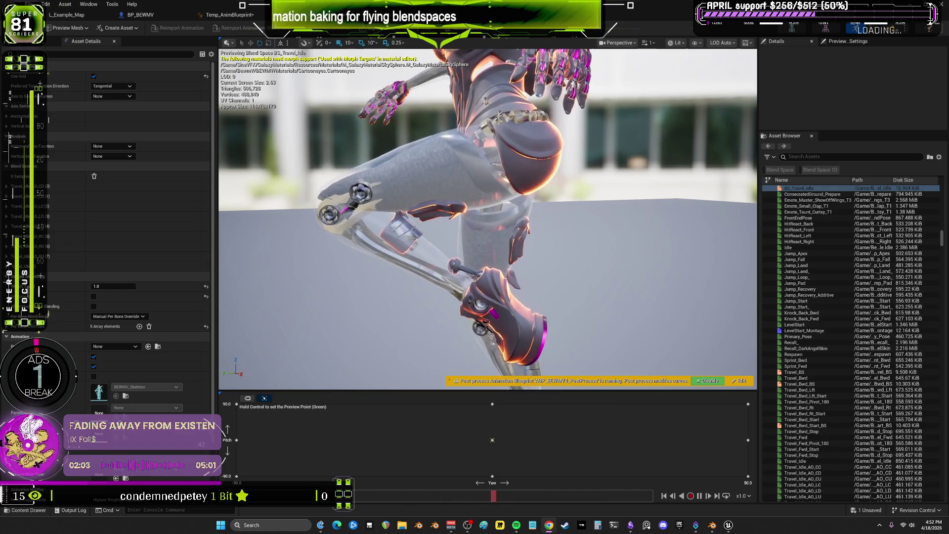
Zoom out of the blendspace preview and switch to the BP_BEWMV character blueprint showing SKM_BEWMV
scroll(587, 217, down, 5)
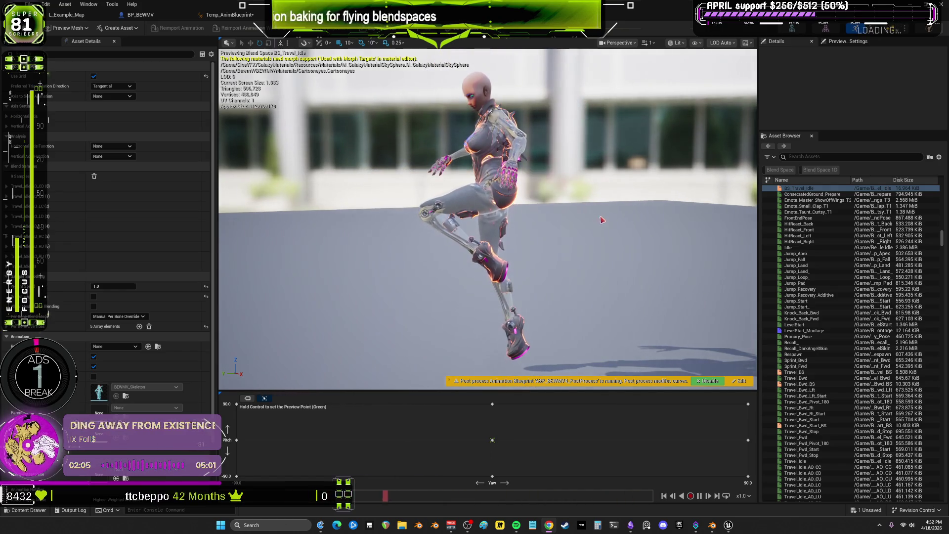
click(158, 18)
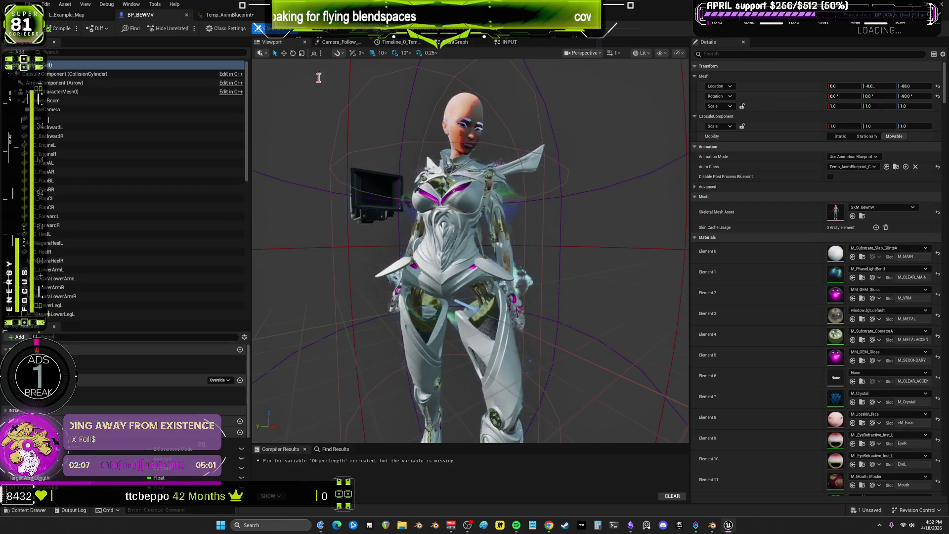
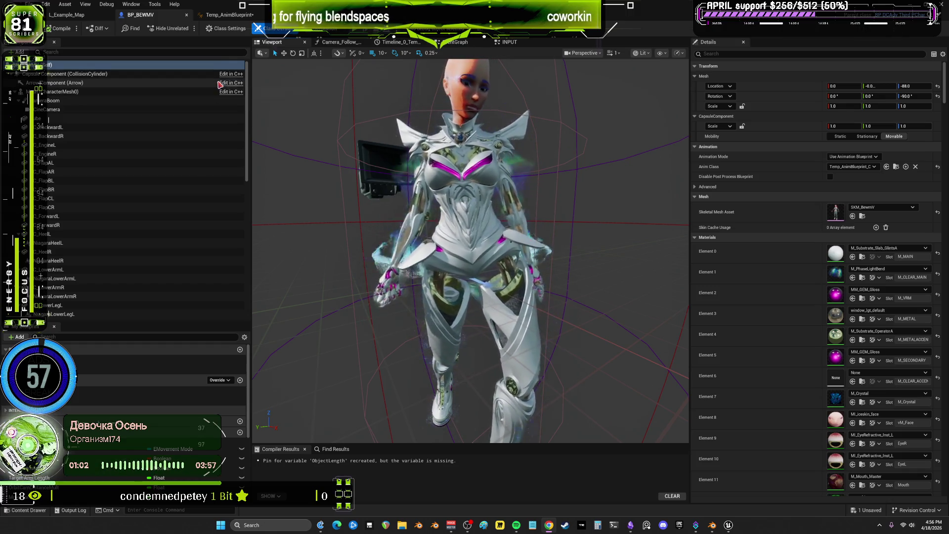
Open the BS_Travel_Idle blend space in Unreal Engine to check it, then return to Blender
click(262, 15)
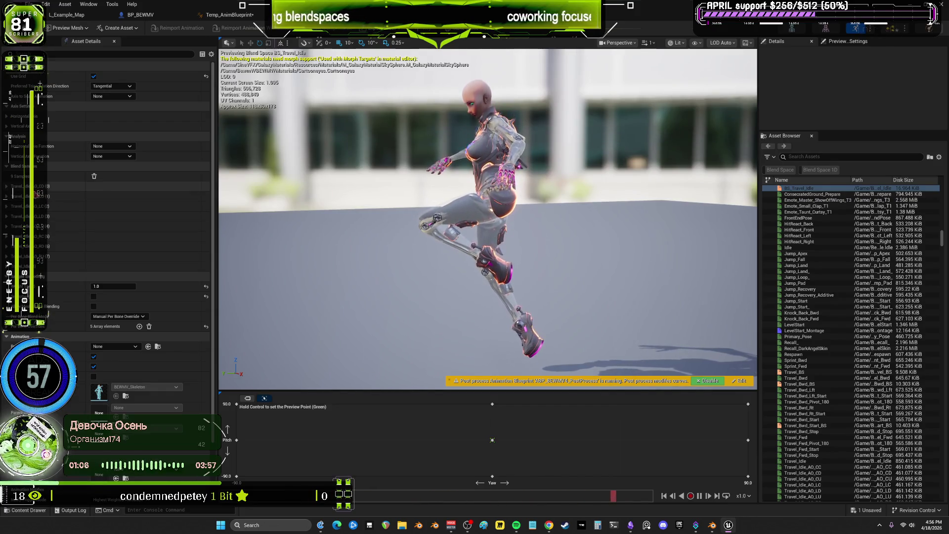
click(713, 525)
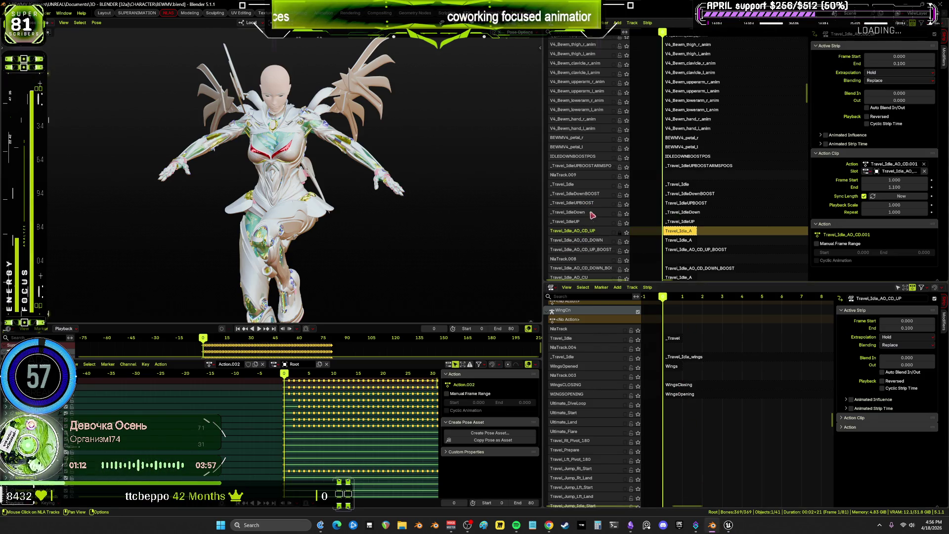
Review the Travel_Idle_AO_CD_UP track's Hold/Replace strip in the NLA, then switch to Unreal Engine
scroll(590, 260, down, 3)
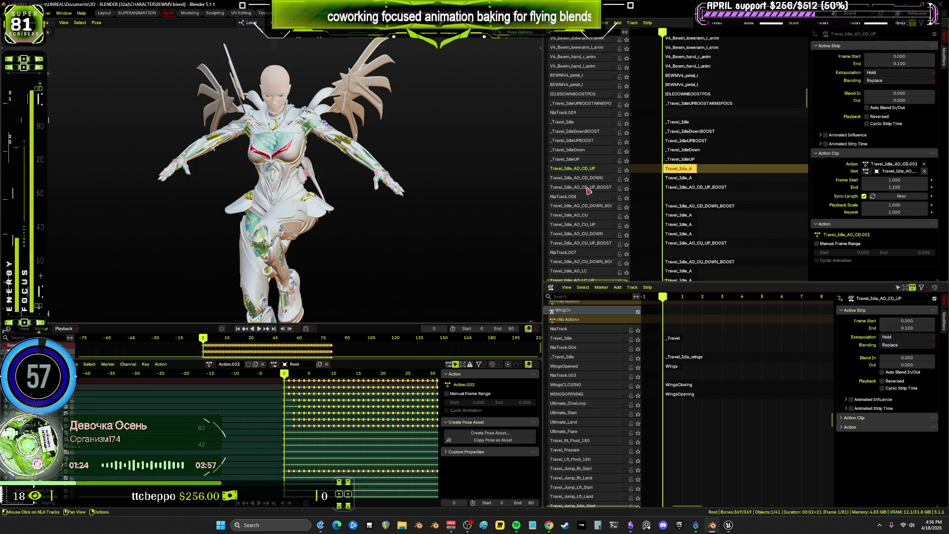
scroll(588, 191, down, 15)
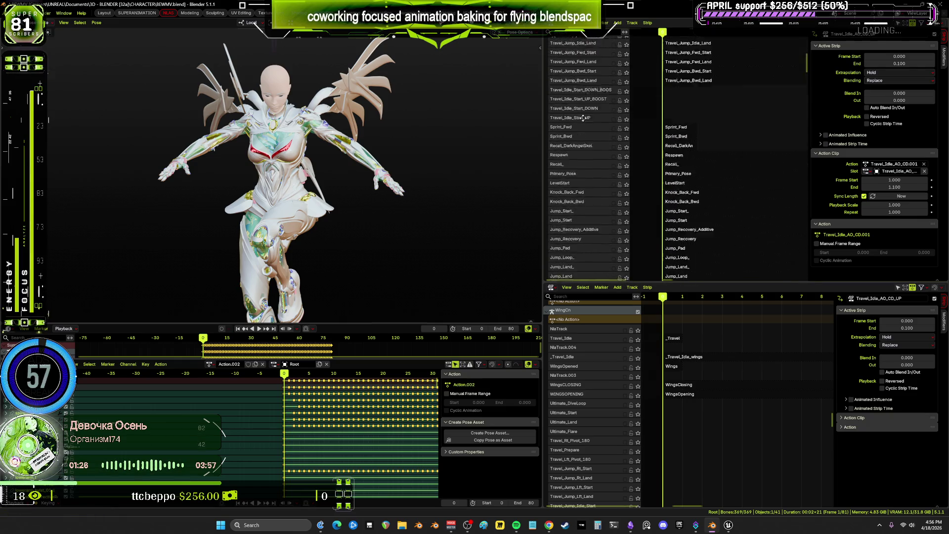
scroll(583, 118, up, 10)
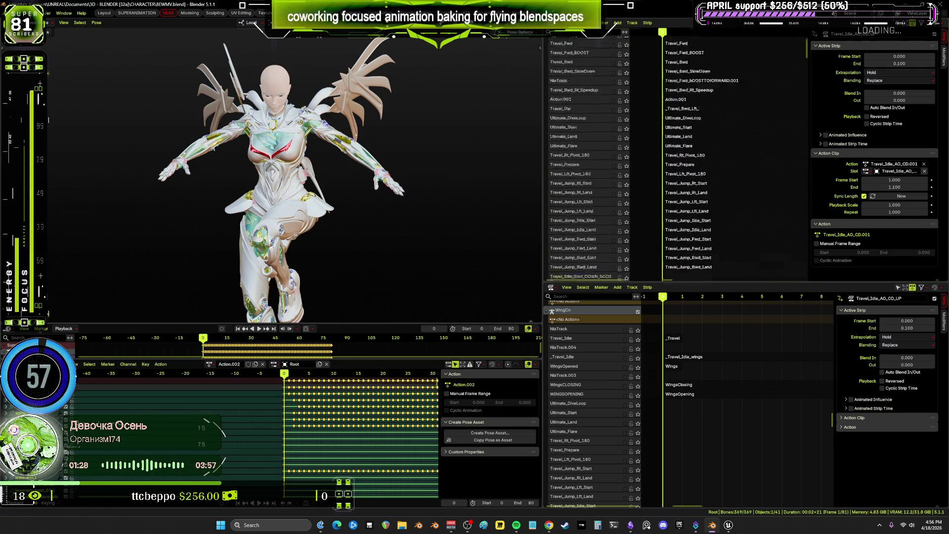
scroll(583, 117, up, 10)
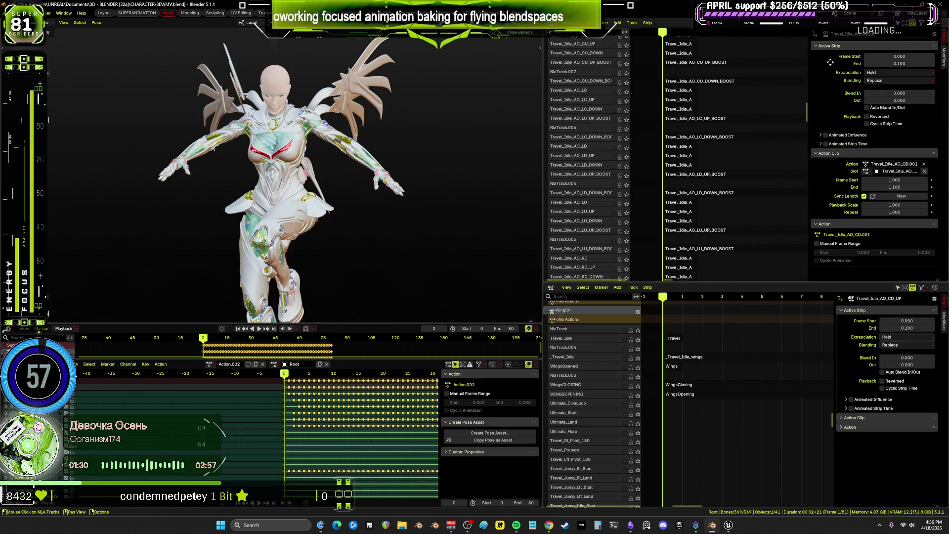
scroll(677, 158, up, 6)
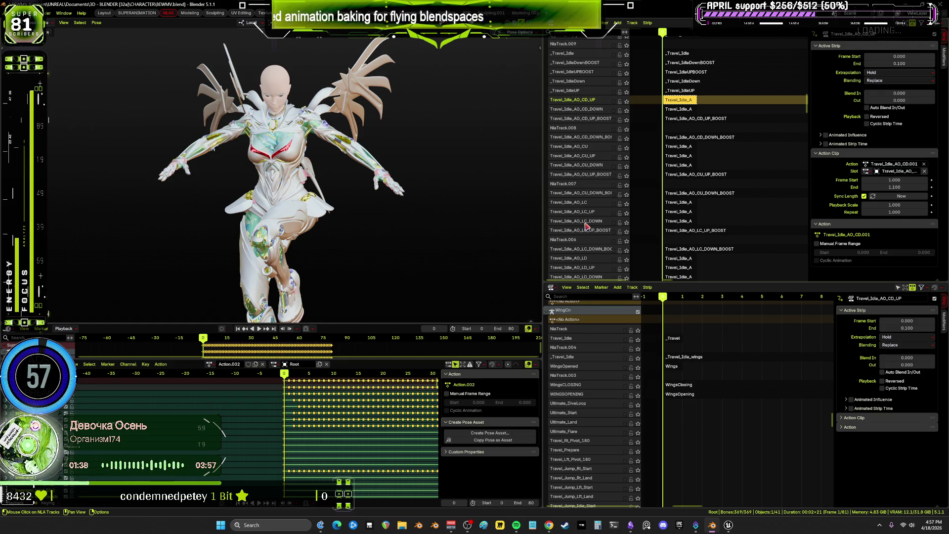
scroll(579, 176, up, 1)
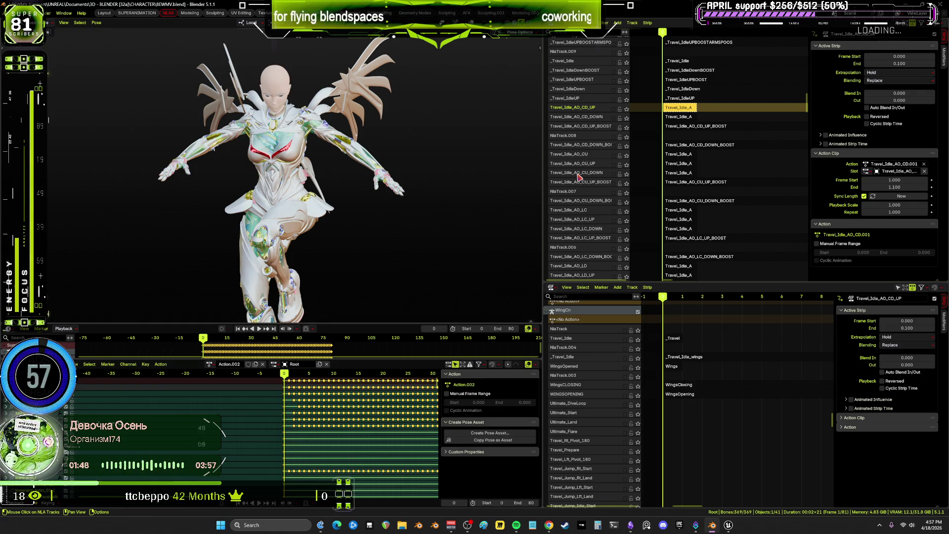
click(728, 524)
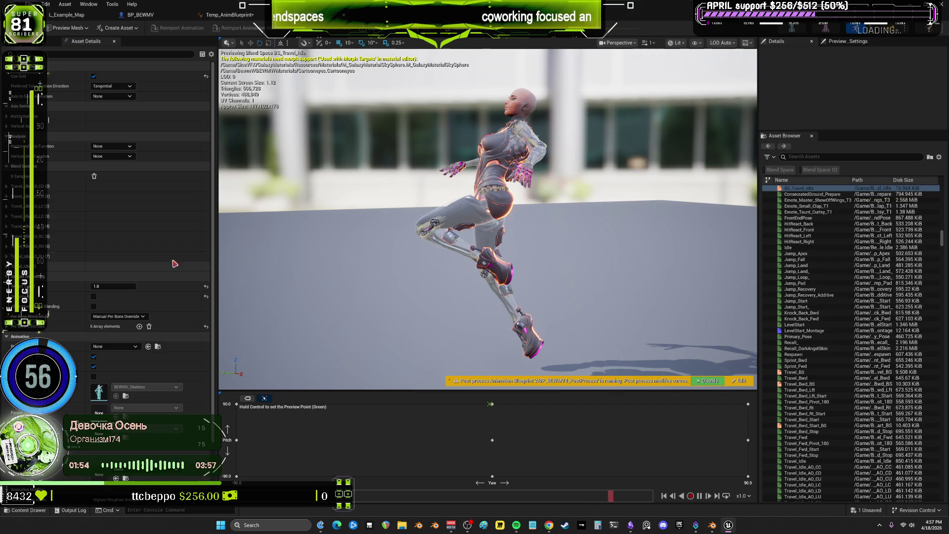
Inspect the Travel_Idle_AO_CD and CU sample settings, preview yaw 0, pitch -90, then return to Blender
click(10, 187)
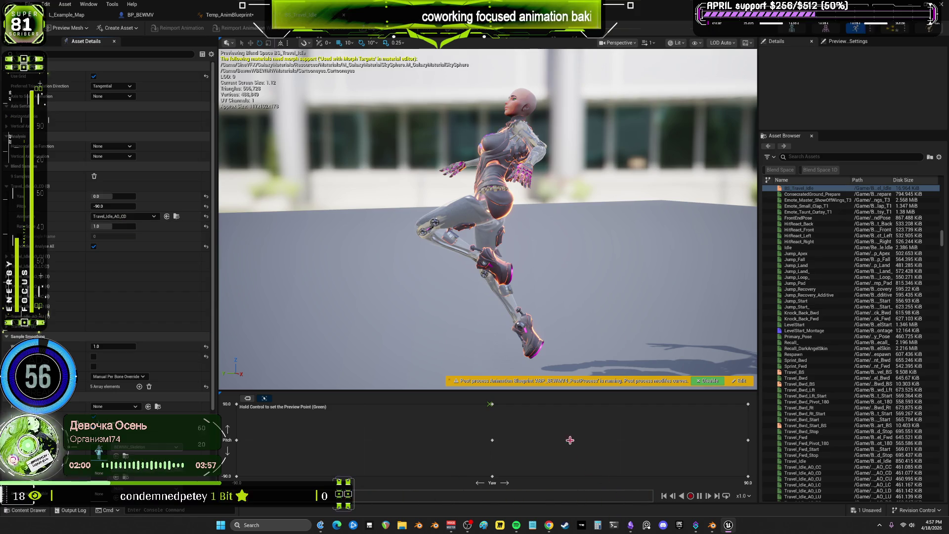
ctrl+click(494, 476)
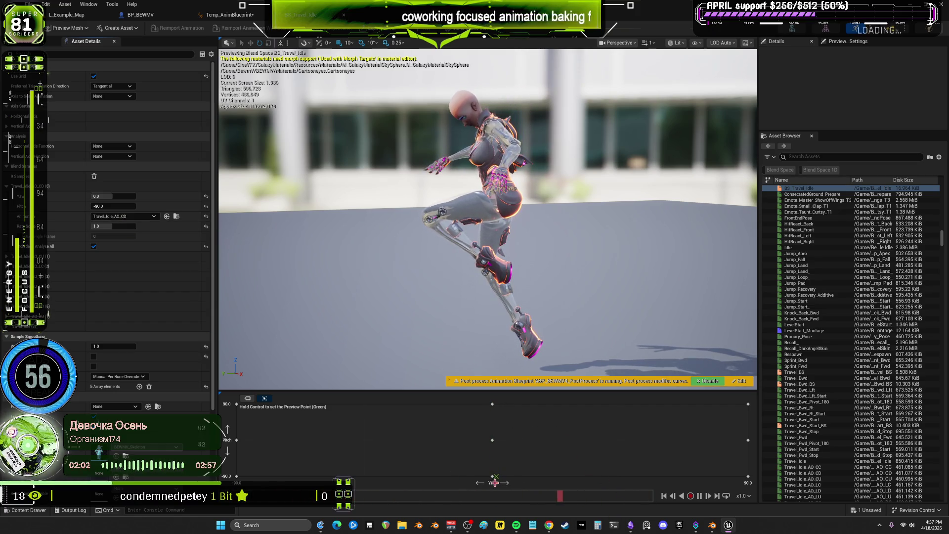
click(7, 256)
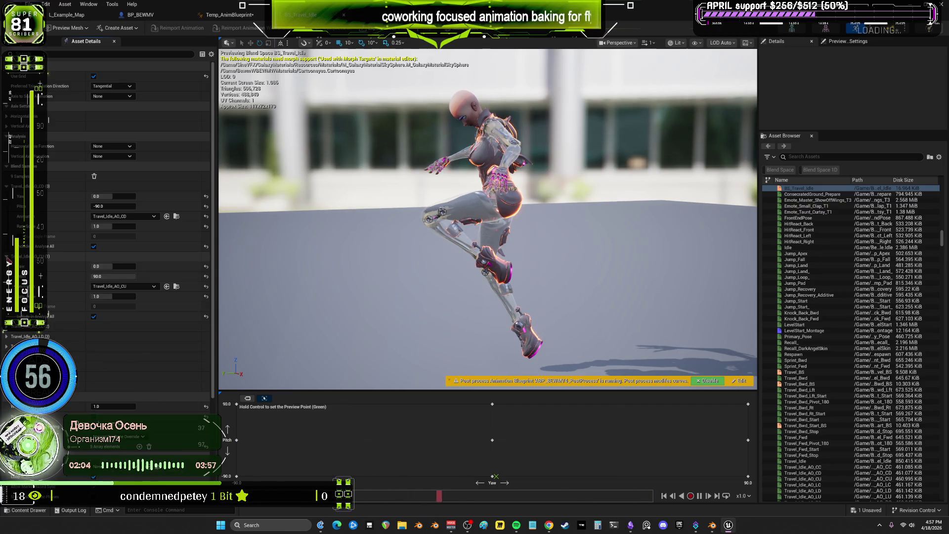
click(7, 256)
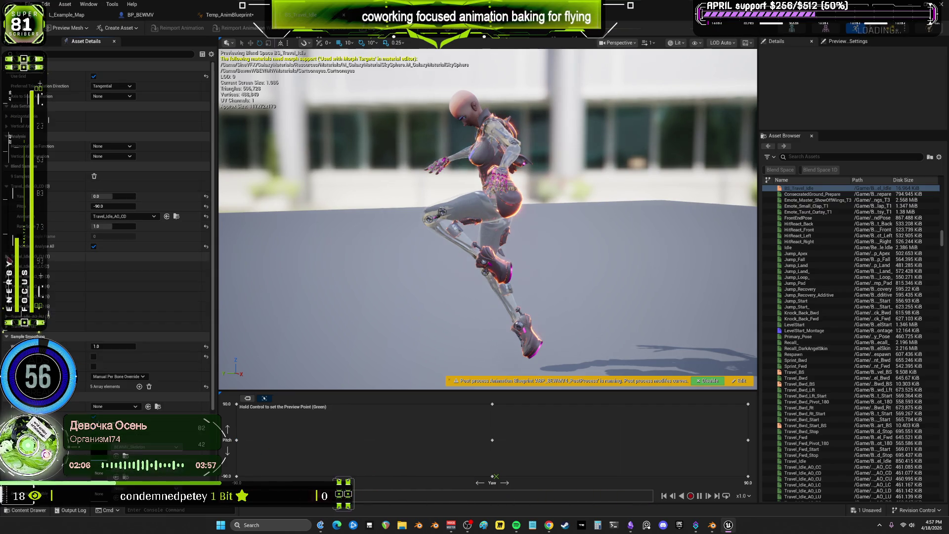
click(7, 187)
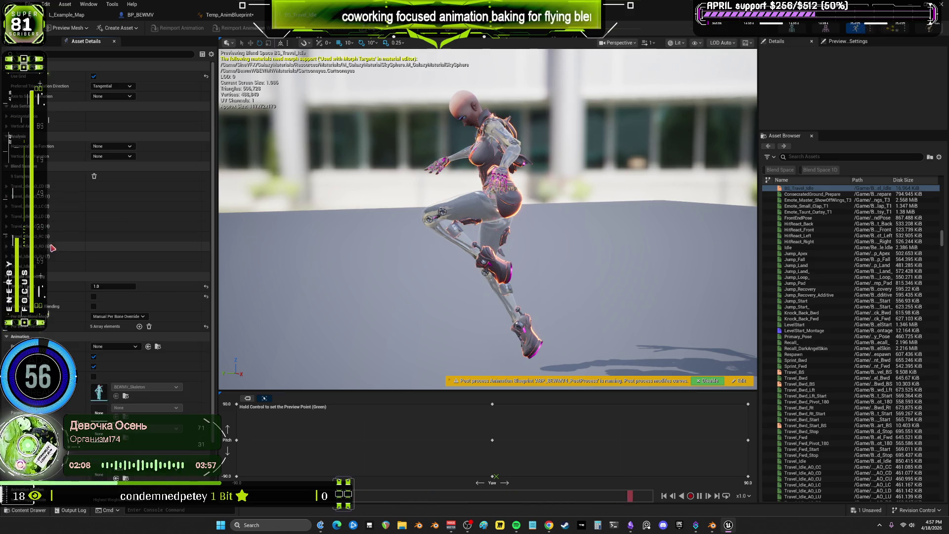
click(711, 525)
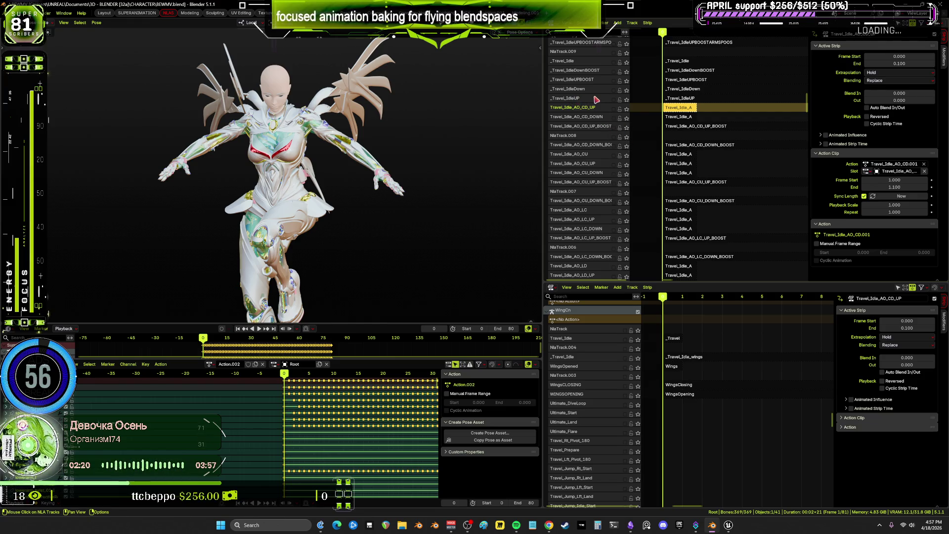
Select the _Travel_IdleUP track and briefly toggle its solo on and off
click(612, 100)
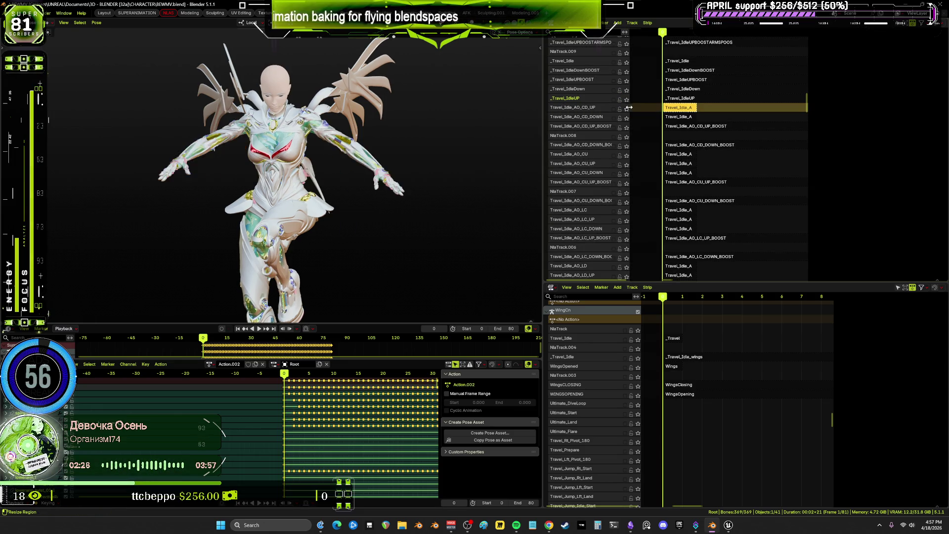
click(626, 99)
click(627, 101)
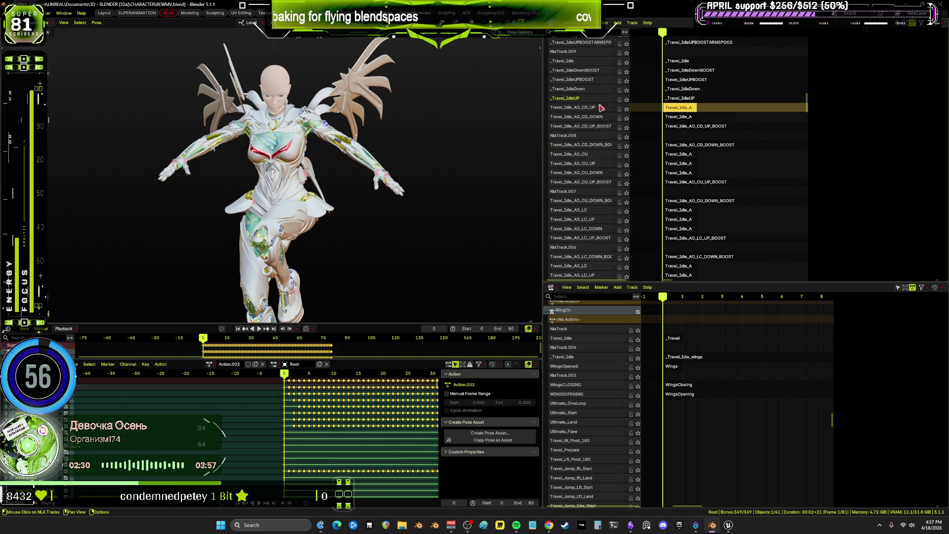
Pan down to the RU tracks and select the Travel_Idle_AO_RU_DOWN_BOOST_old strip
middle_drag(600, 105, 603, 273)
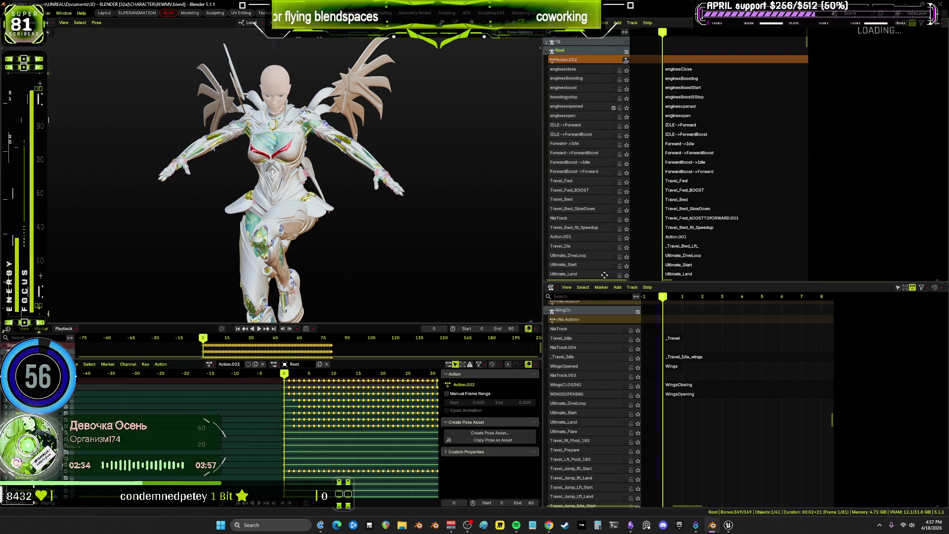
middle_drag(604, 275, 604, 268)
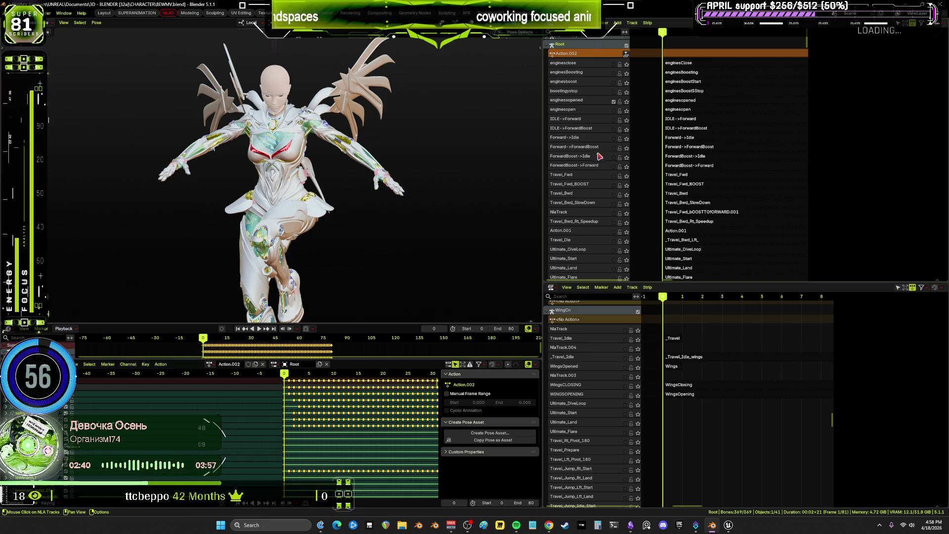
mouse_move(599, 156)
middle_down()
mouse_move(688, 212)
mouse_move(621, 127)
mouse_move(614, 89)
mouse_move(580, 131)
mouse_move(570, 171)
mouse_move(603, 206)
middle_up()
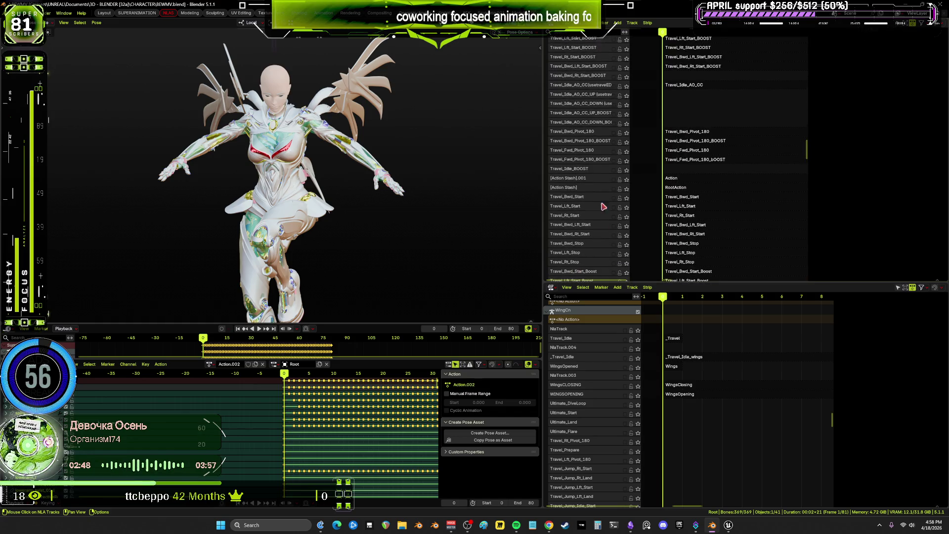
middle_drag(593, 96, 584, 277)
middle_drag(584, 72, 583, 178)
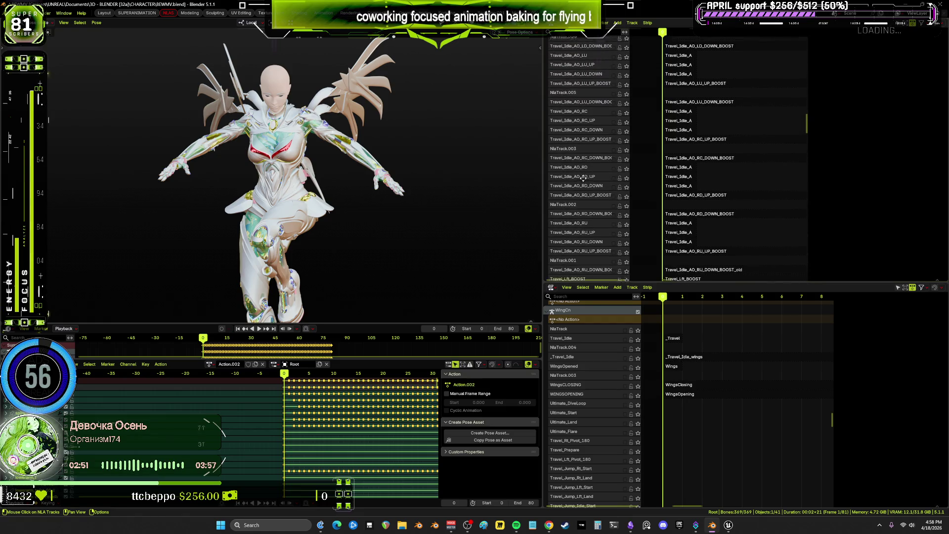
mouse_move(702, 207)
middle_down()
mouse_move(792, 198)
mouse_move(727, 199)
mouse_move(674, 170)
mouse_move(673, 192)
middle_up()
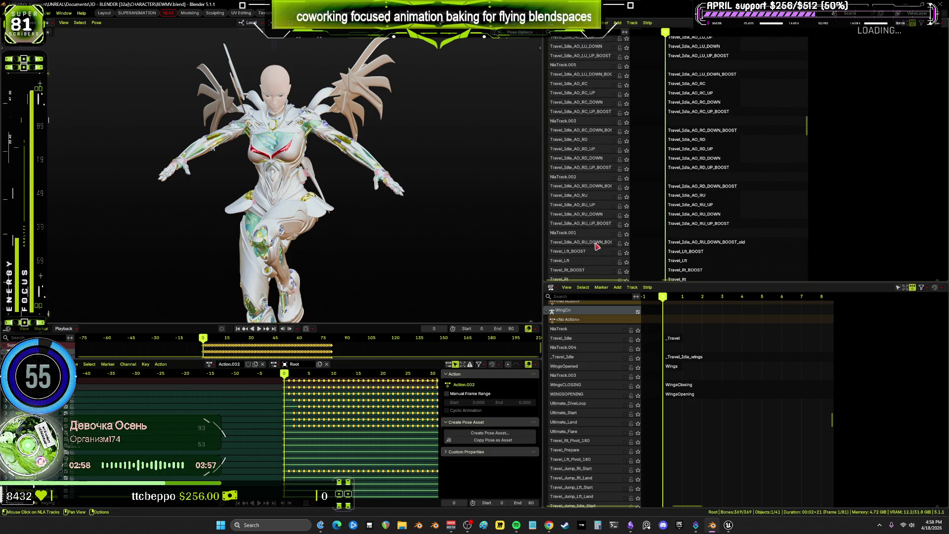
click(695, 248)
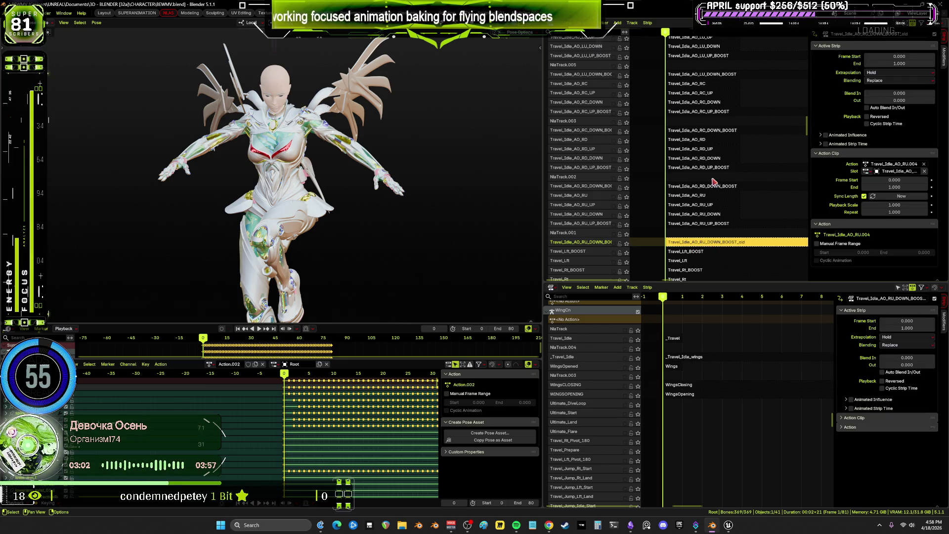
Move the RU_DOWN_BOOST_old track and the next travel idle track up one slot each
right_click(591, 244)
mouse_move(591, 245)
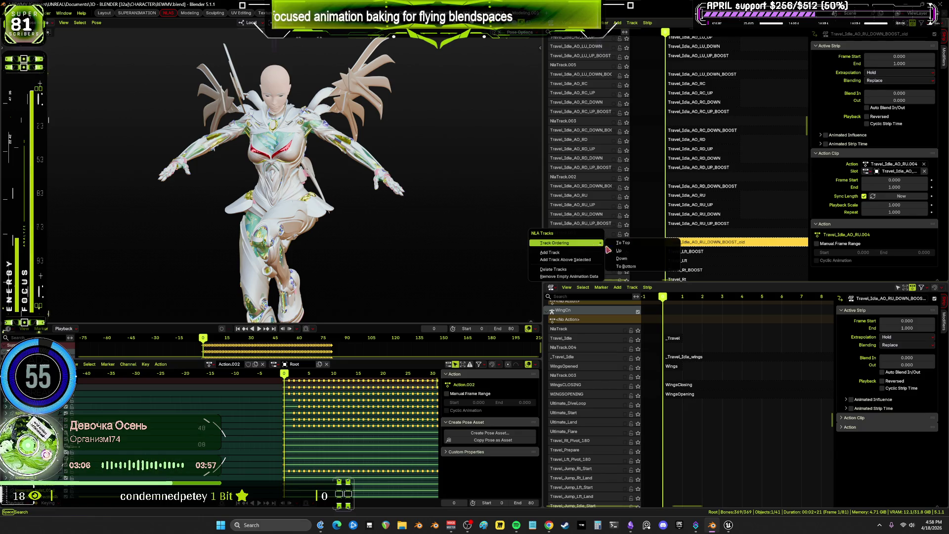
click(625, 253)
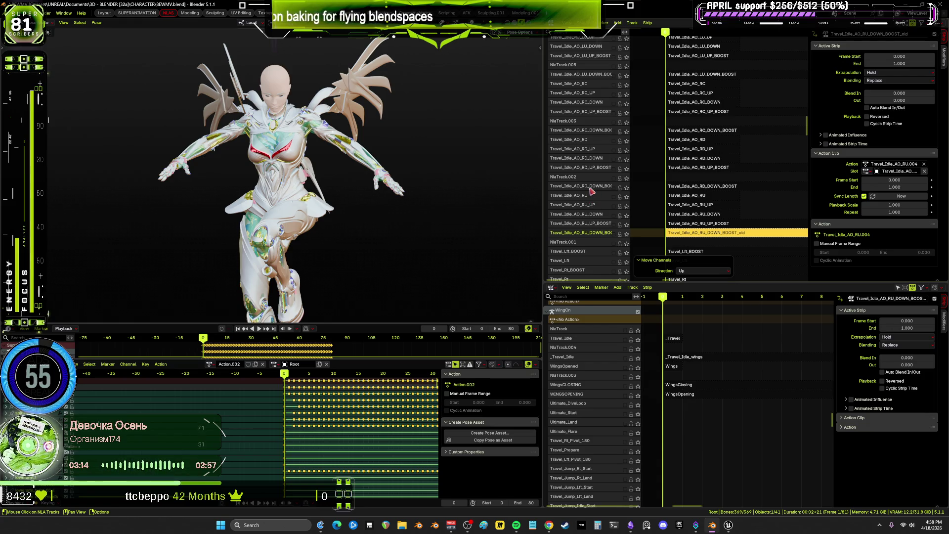
right_click(592, 190)
mouse_move(596, 189)
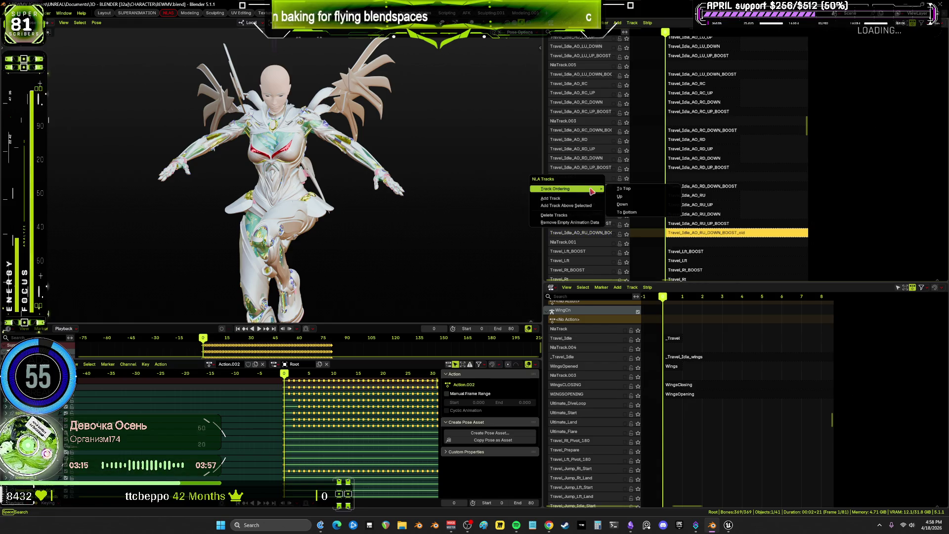
click(629, 196)
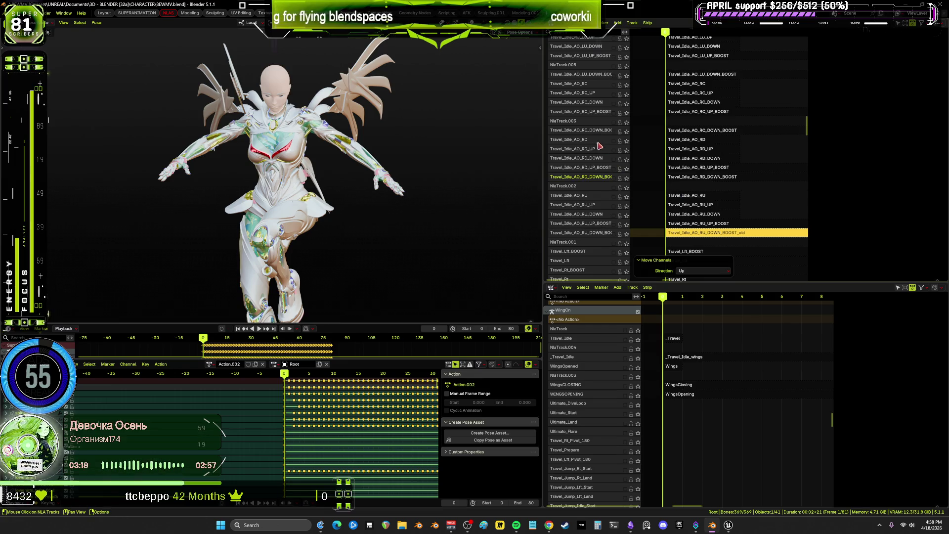
Raise the selected track and Travel_Idle_AO_LU_DOWN_BOOST up one slot each
right_click(590, 130)
mouse_move(589, 131)
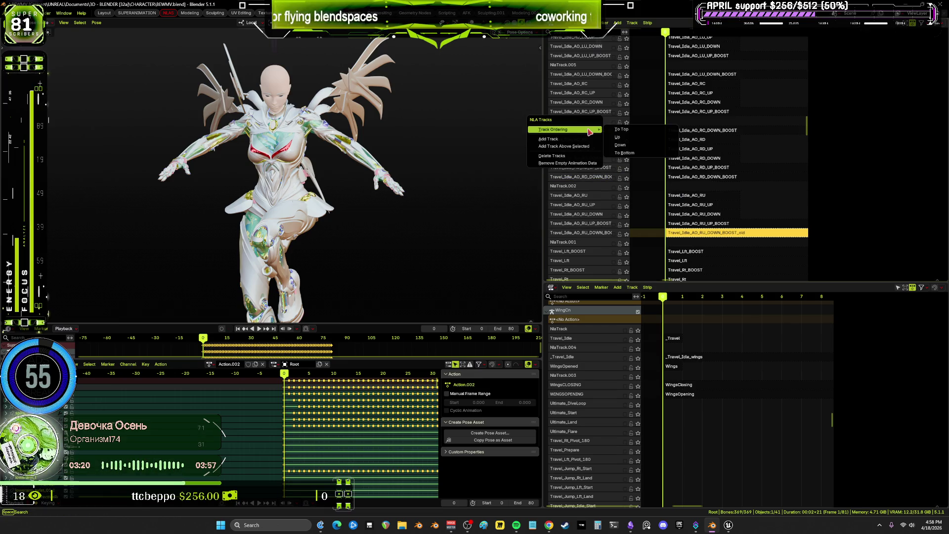
click(618, 141)
scroll(601, 194, up, 5)
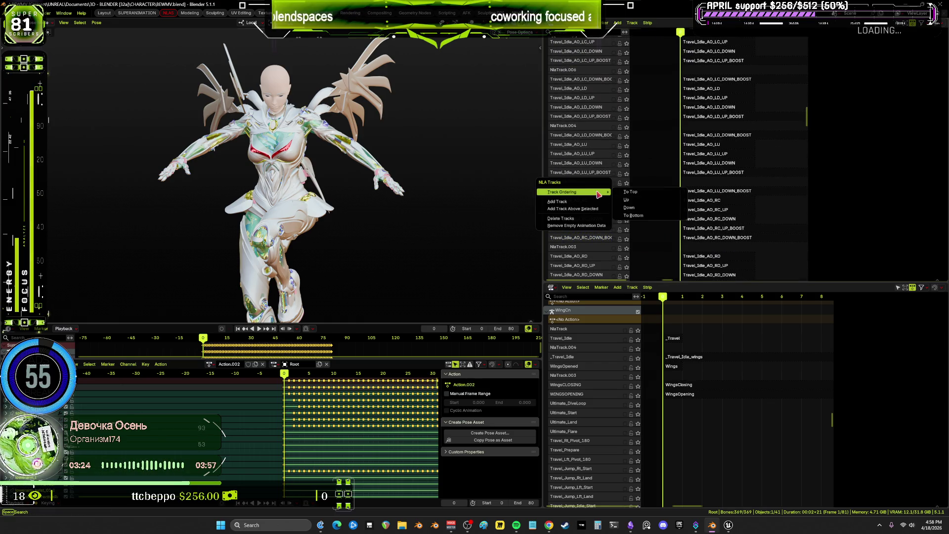
right_click(599, 194)
mouse_move(600, 193)
click(635, 202)
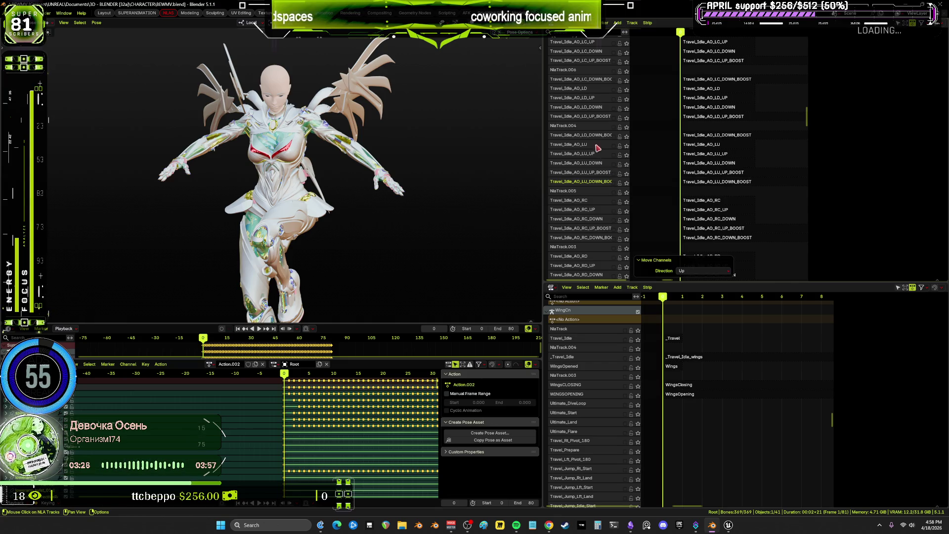
Raise Travel_Idle_AO_LD_DOWN_BOOST and the following selected track up one slot each
click(592, 136)
right_click(592, 137)
mouse_move(593, 135)
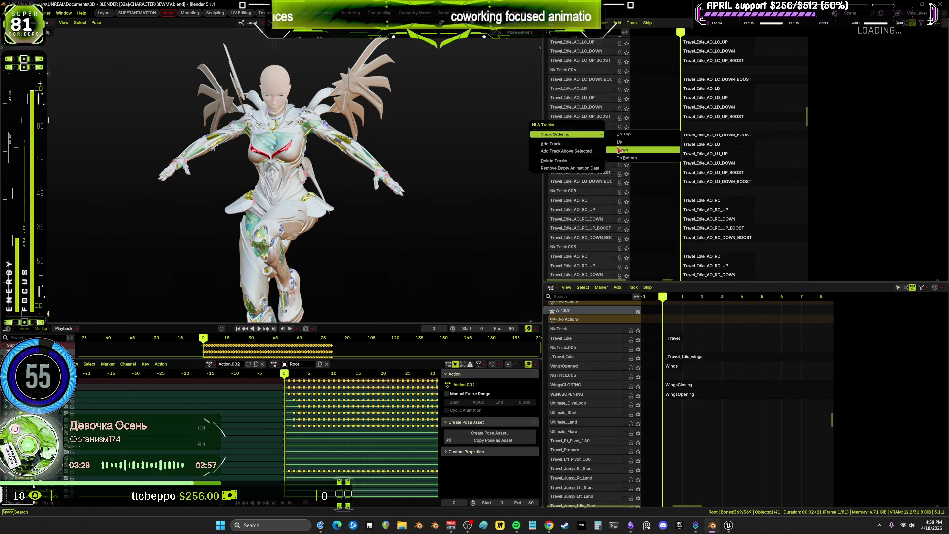
click(620, 143)
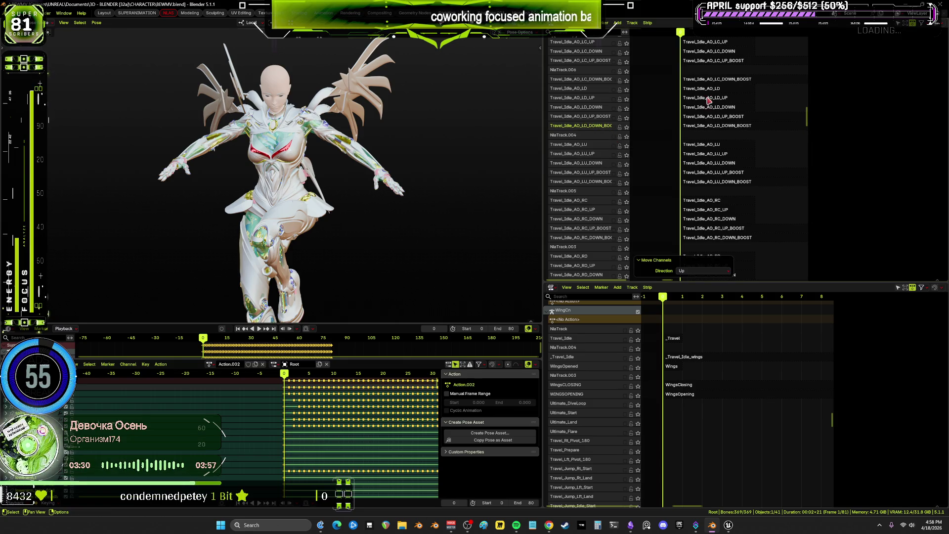
scroll(708, 187, up, 5)
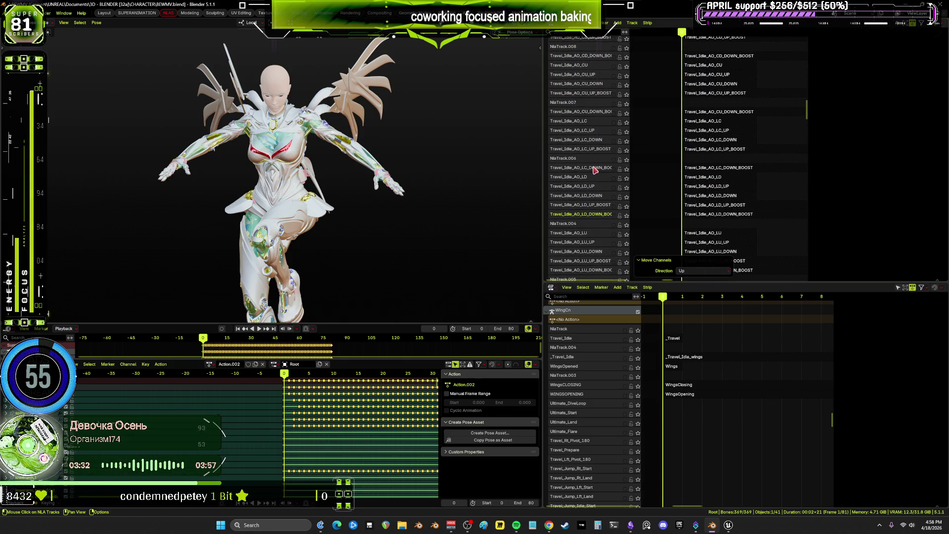
right_click(573, 167)
mouse_move(593, 167)
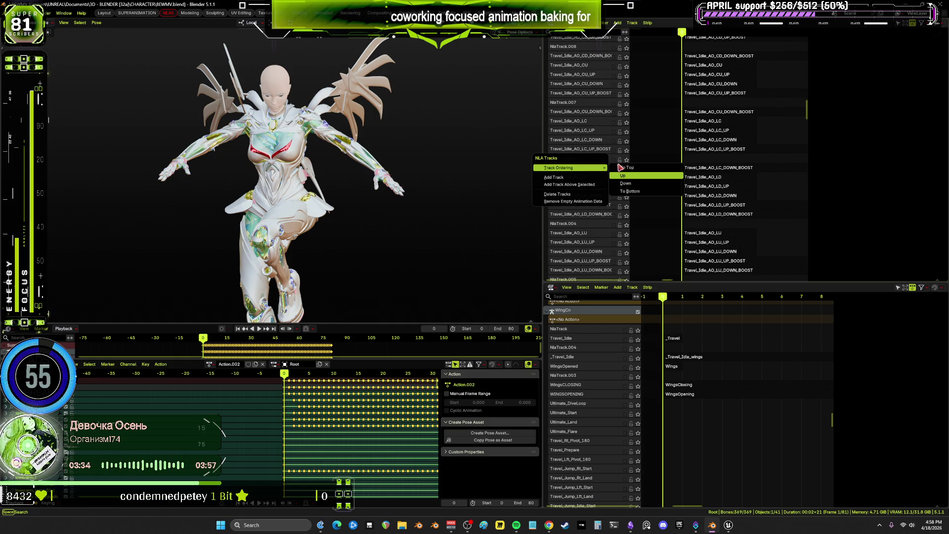
click(623, 176)
Raise Travel_Idle_AO_CU_DOWN_BOOST and Travel_Idle_AO_CD_DOWN_BOOST up one slot each
right_click(584, 116)
mouse_move(583, 116)
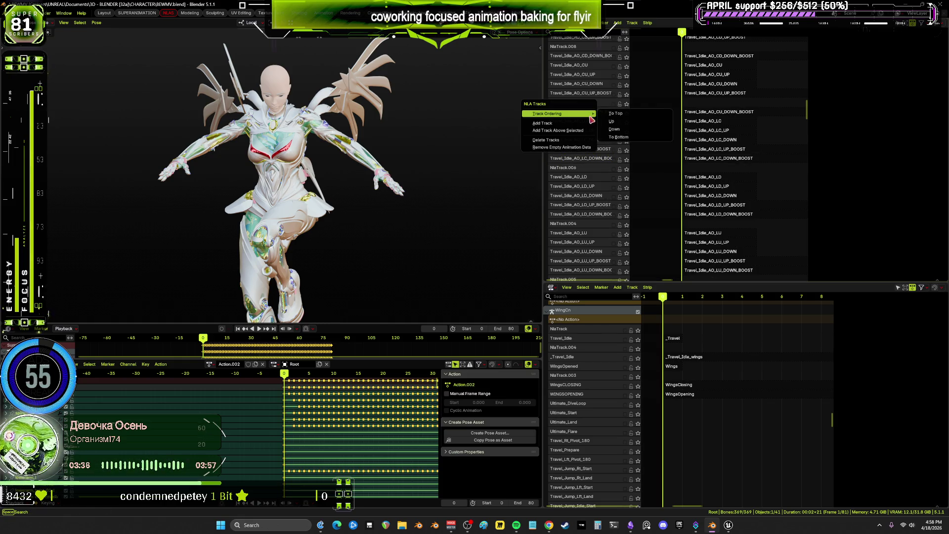
key(Return)
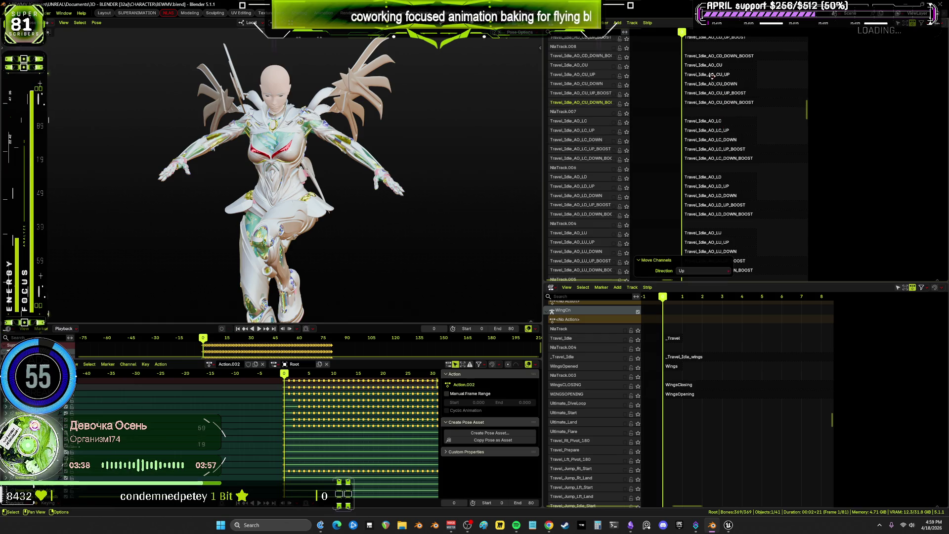
scroll(581, 158, up, 5)
right_click(580, 158)
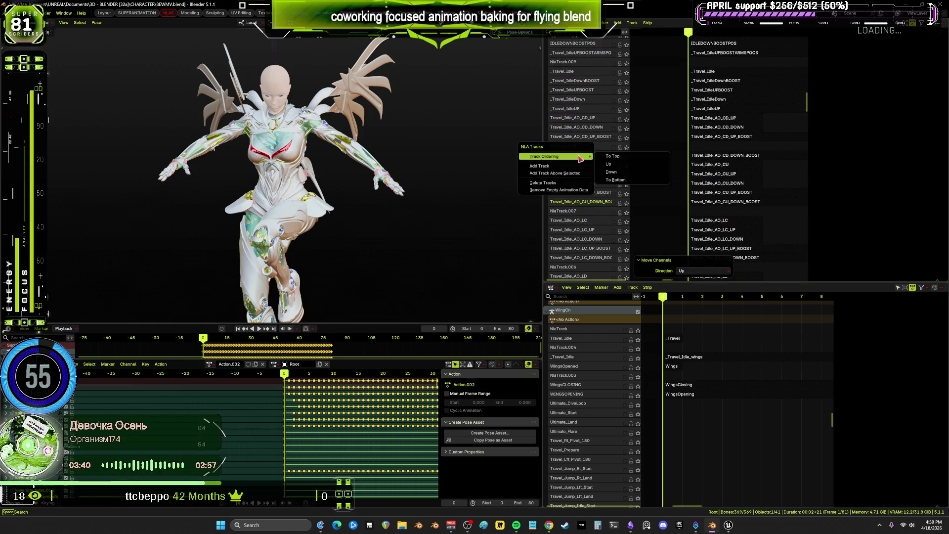
key(Escape)
right_click(573, 157)
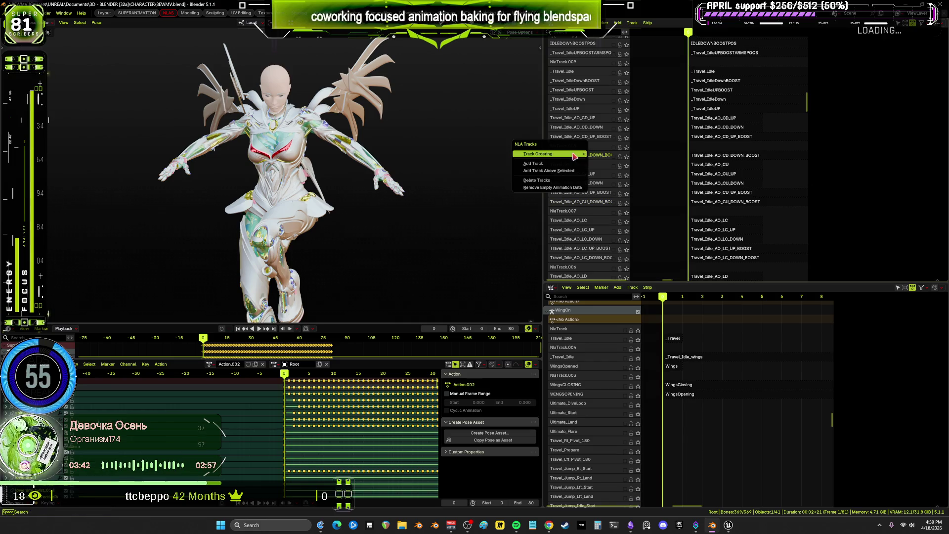
mouse_move(574, 157)
key(Return)
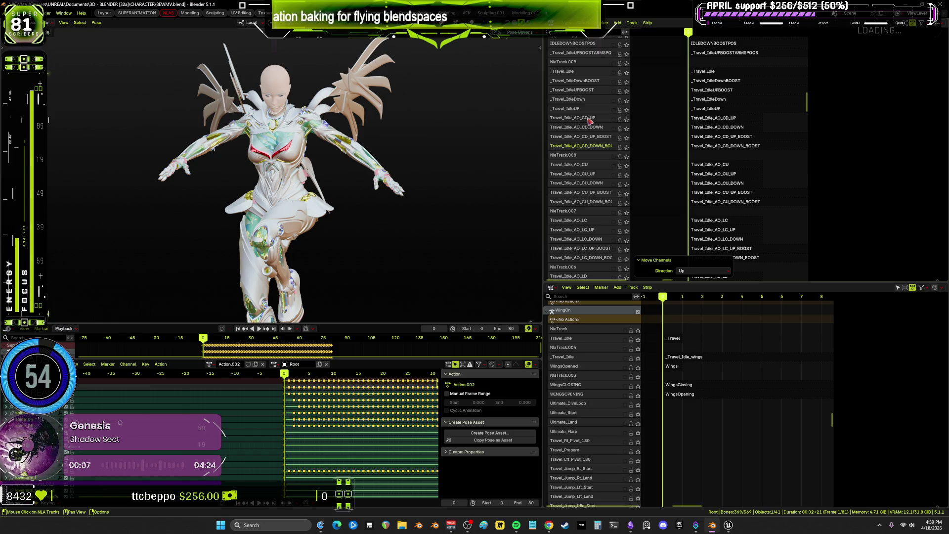
scroll(583, 250, down, 5)
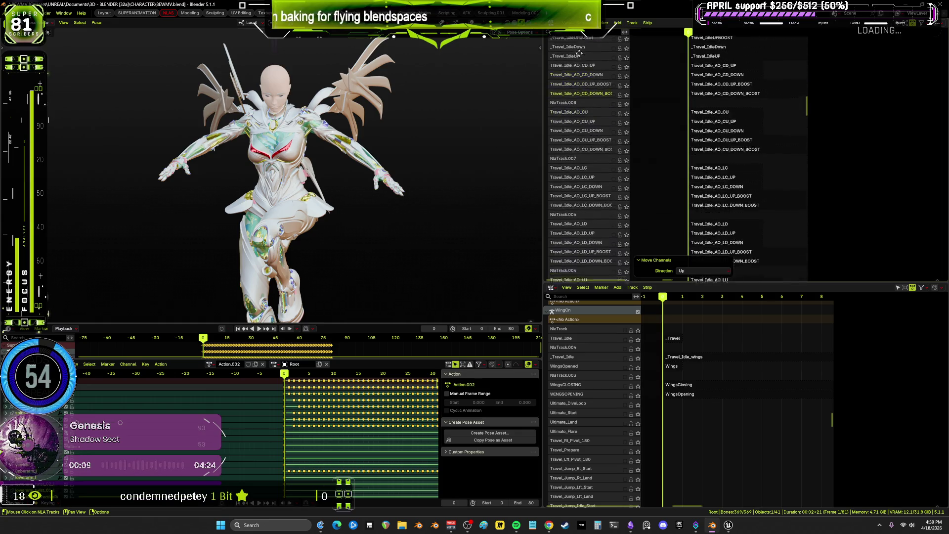
mouse_move(582, 251)
middle_down()
mouse_move(597, 56)
mouse_move(598, 277)
mouse_move(598, 82)
middle_up()
scroll(574, 189, down, 10)
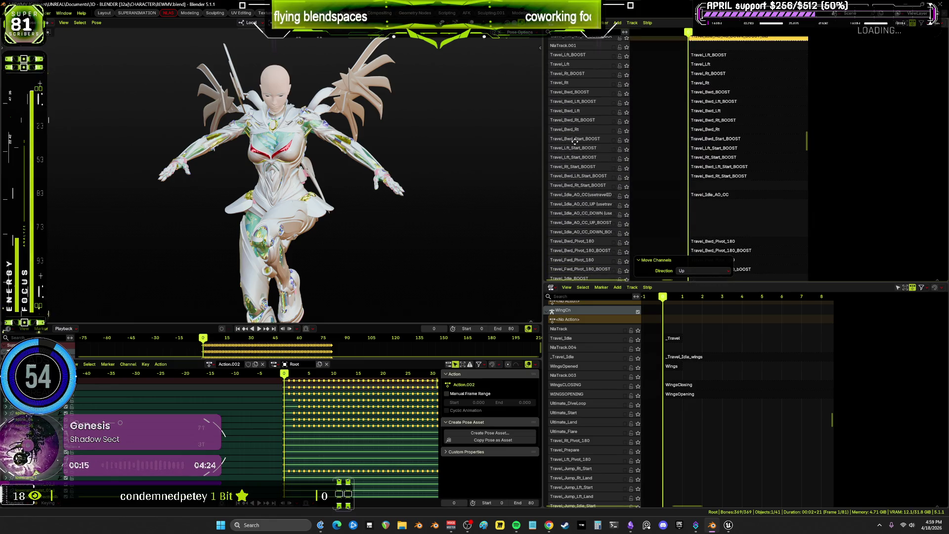
scroll(574, 189, up, 15)
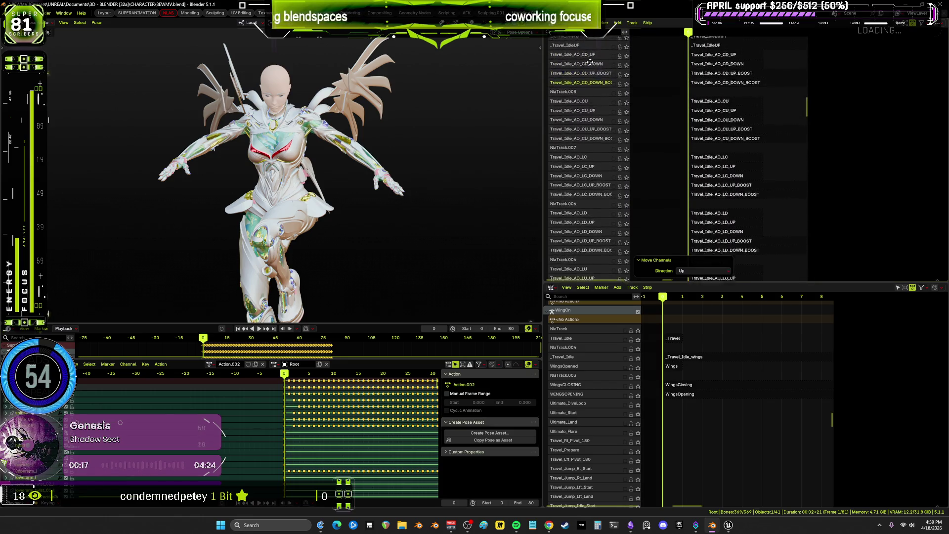
middle_drag(590, 61, 597, 125)
scroll(605, 221, up, 11)
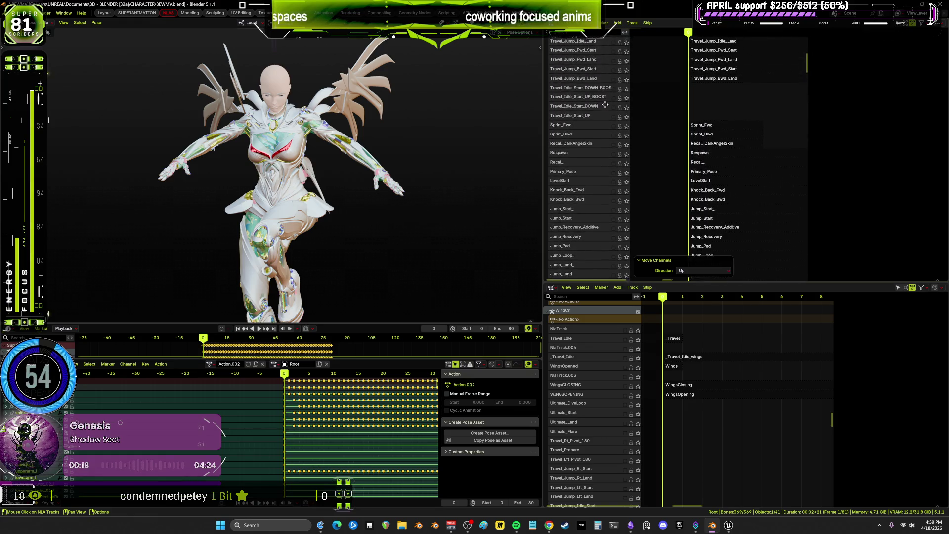
middle_drag(605, 105, 603, 152)
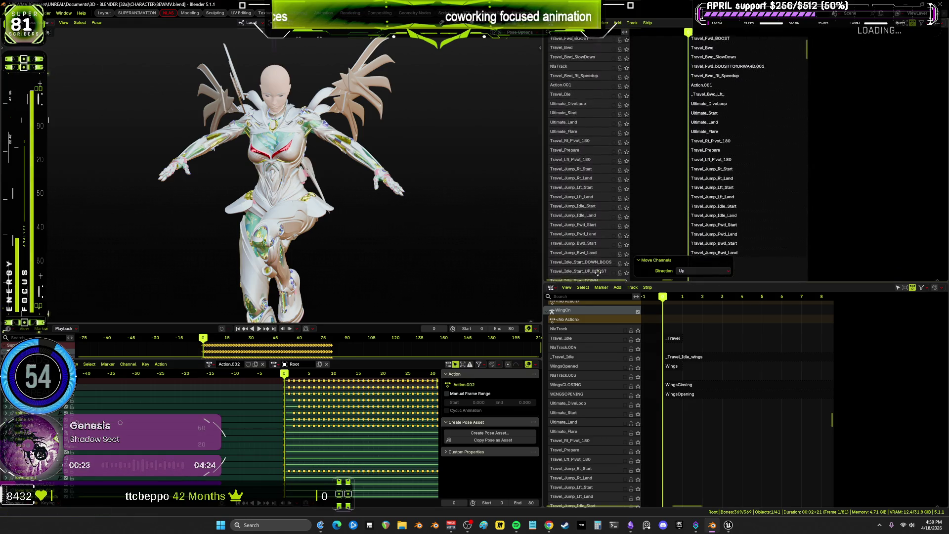
scroll(937, 77, down, 15)
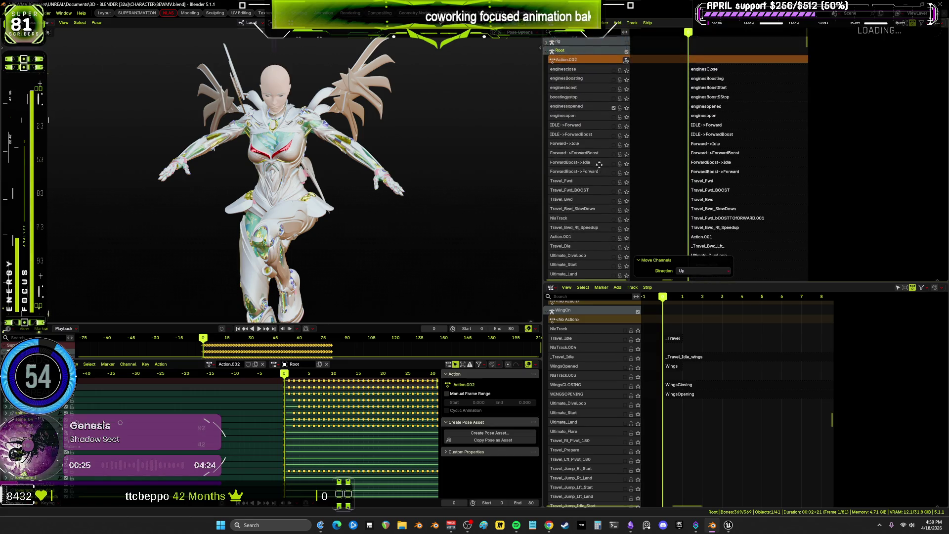
middle_drag(937, 77, 929, 150)
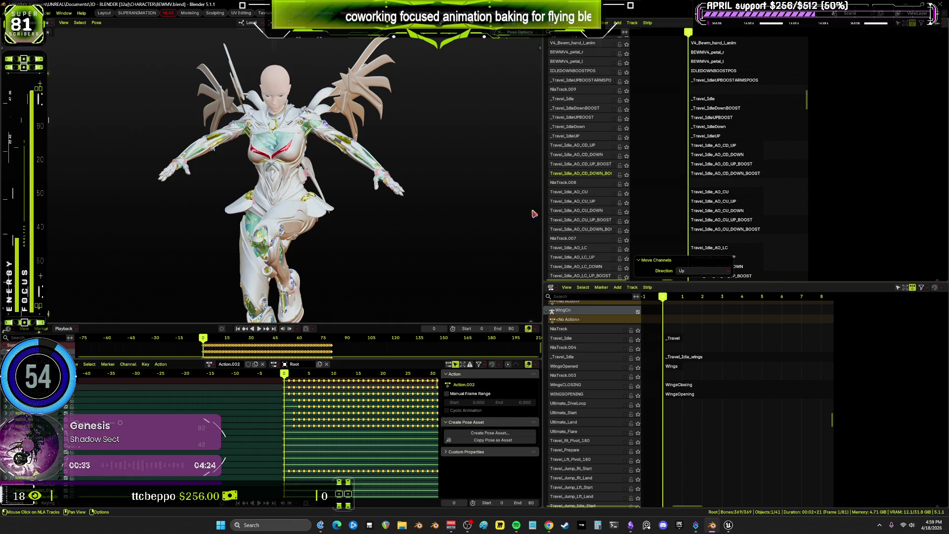
mouse_move(296, 188)
middle_down()
mouse_move(276, 183)
mouse_move(318, 180)
mouse_move(298, 182)
mouse_move(309, 181)
mouse_move(295, 171)
mouse_move(270, 181)
mouse_move(313, 174)
mouse_move(514, 339)
mouse_move(537, 154)
mouse_move(149, 154)
mouse_move(355, 155)
mouse_move(277, 216)
mouse_move(51, 254)
mouse_move(515, 250)
mouse_move(439, 254)
mouse_move(329, 225)
mouse_move(322, 91)
mouse_move(324, 277)
mouse_move(321, 163)
mouse_move(494, 276)
mouse_move(812, 446)
mouse_move(461, 144)
mouse_move(4, 147)
middle_up()
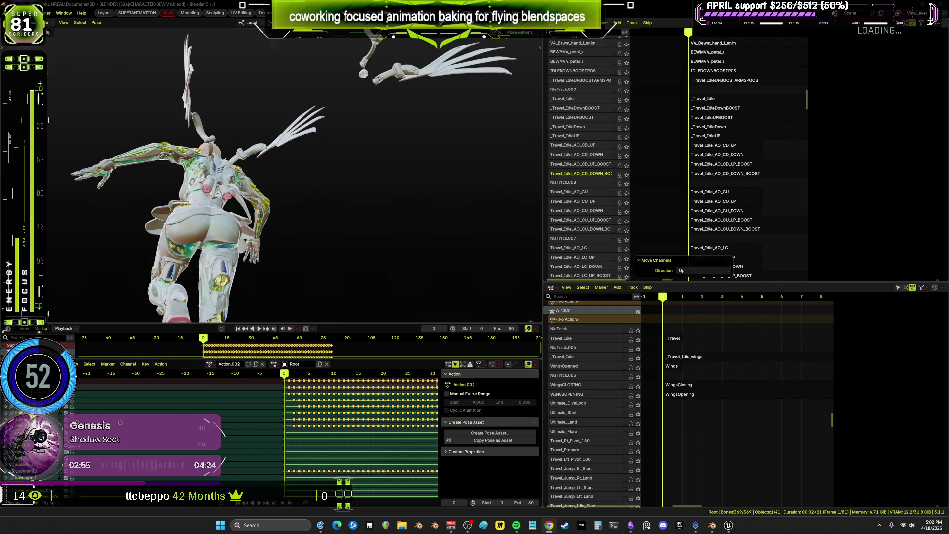
Orbit in close behind the winged character so her back and spread wings fill the view
mouse_move(332, 203)
middle_down()
mouse_move(288, 222)
mouse_move(402, 250)
mouse_move(408, 260)
mouse_move(389, 262)
mouse_move(400, 247)
mouse_move(415, 257)
mouse_move(395, 244)
middle_up()
mouse_move(427, 246)
middle_down()
mouse_move(534, 245)
mouse_move(102, 252)
mouse_move(356, 267)
mouse_move(372, 223)
mouse_move(445, 242)
mouse_move(322, 266)
mouse_move(415, 262)
mouse_move(449, 276)
mouse_move(321, 266)
mouse_move(446, 264)
mouse_move(407, 260)
mouse_move(271, 269)
middle_up()
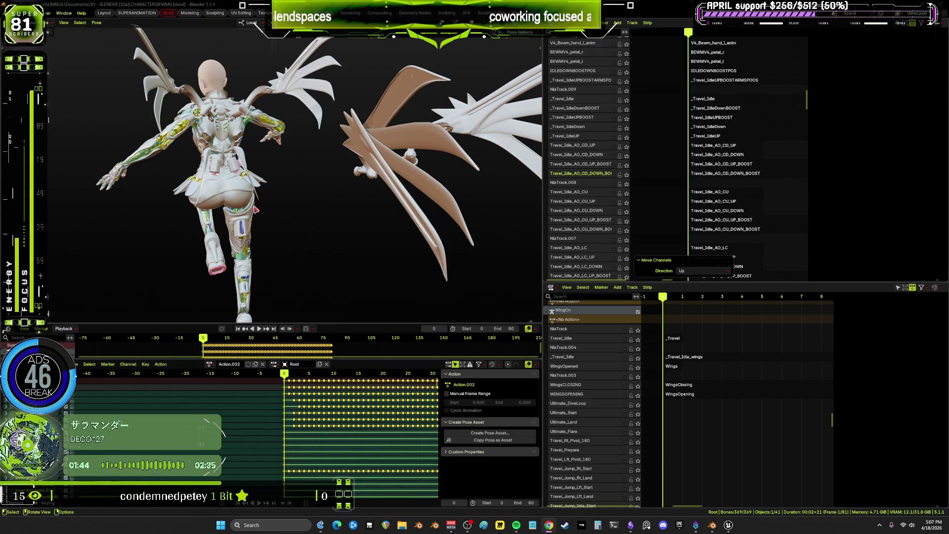
Orbit around past the legs to a front view of the character's head and torso
mouse_move(256, 210)
middle_down()
mouse_move(420, 205)
mouse_move(188, 218)
mouse_move(346, 213)
mouse_move(18, 200)
mouse_move(359, 206)
mouse_move(353, 193)
mouse_move(365, 176)
mouse_move(325, 192)
mouse_move(10, 193)
mouse_move(533, 193)
mouse_move(375, 184)
mouse_move(186, 193)
mouse_move(281, 202)
mouse_move(248, 182)
mouse_move(420, 165)
mouse_move(235, 190)
mouse_move(254, 184)
mouse_move(231, 178)
mouse_move(240, 181)
mouse_move(235, 166)
mouse_move(291, 172)
mouse_move(241, 83)
mouse_move(203, 161)
middle_up()
mouse_move(259, 209)
middle_down()
mouse_move(280, 103)
mouse_move(182, 160)
mouse_move(302, 123)
mouse_move(162, 112)
middle_up()
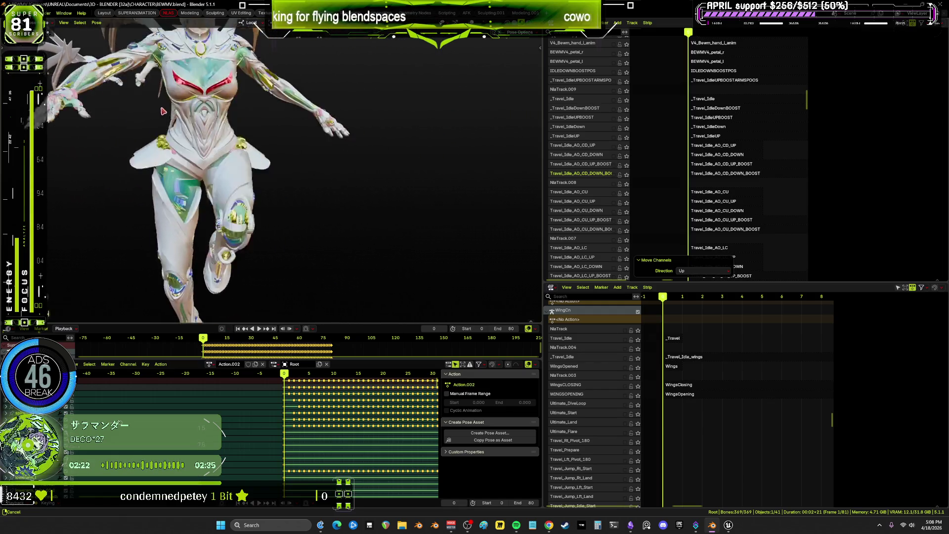
mouse_move(143, 70)
middle_down()
mouse_move(200, 183)
mouse_move(383, 91)
mouse_move(296, 163)
mouse_move(284, 186)
mouse_move(324, 121)
mouse_move(282, 137)
mouse_move(256, 170)
mouse_move(227, 269)
mouse_move(137, 155)
mouse_move(242, 200)
mouse_move(288, 163)
mouse_move(227, 196)
mouse_move(235, 193)
middle_up()
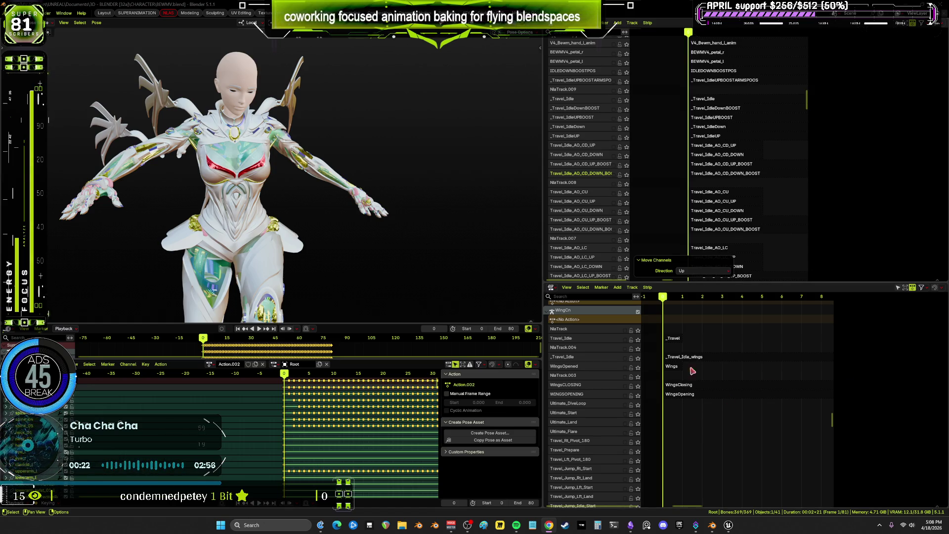
key(ctrl+space)
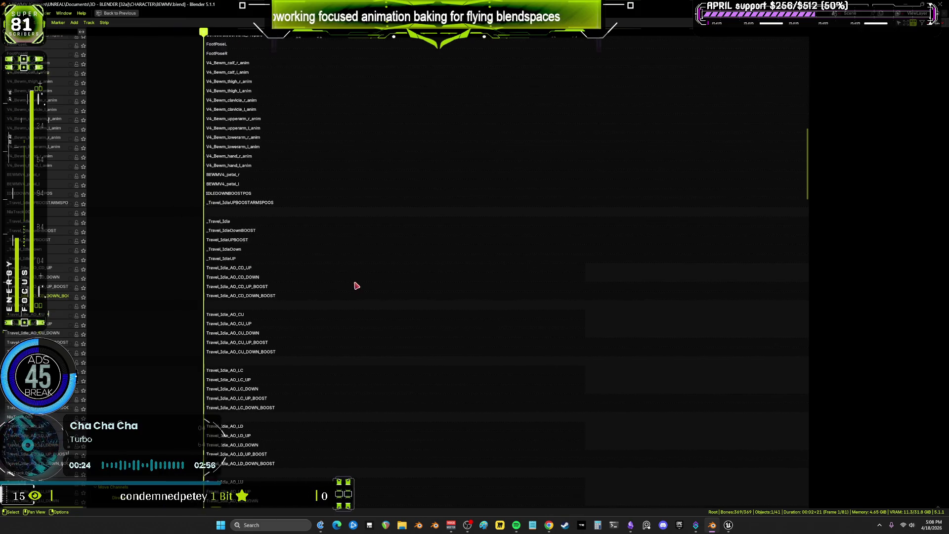
middle_drag(336, 279, 571, 272)
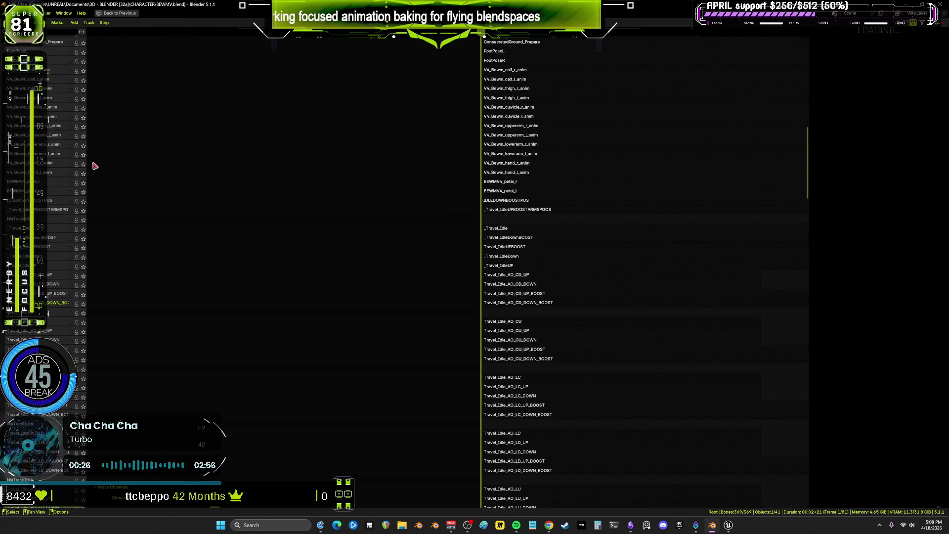
mouse_move(87, 188)
mouse_down()
mouse_move(258, 190)
mouse_move(128, 201)
mouse_move(155, 200)
mouse_up()
middle_drag(602, 248, 318, 244)
key(ctrl+space)
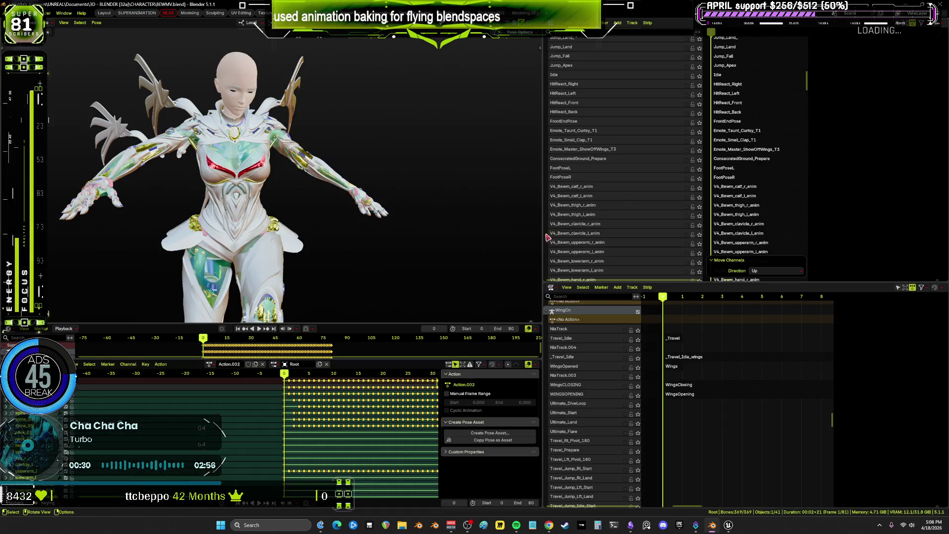
mouse_move(610, 280)
mouse_down()
mouse_move(610, 447)
mouse_move(610, 421)
mouse_up()
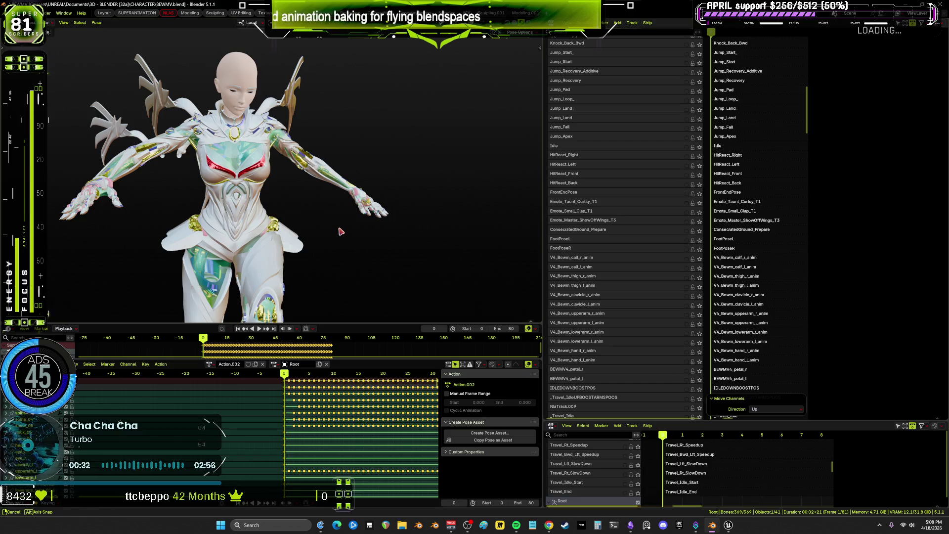
mouse_move(341, 232)
middle_down()
mouse_move(336, 251)
mouse_move(275, 253)
mouse_move(331, 208)
mouse_move(328, 234)
mouse_move(330, 225)
mouse_move(340, 230)
mouse_move(326, 259)
mouse_move(445, 244)
mouse_move(415, 233)
mouse_move(318, 253)
mouse_move(345, 280)
mouse_move(346, 259)
mouse_move(444, 238)
mouse_move(352, 244)
mouse_move(456, 280)
middle_up()
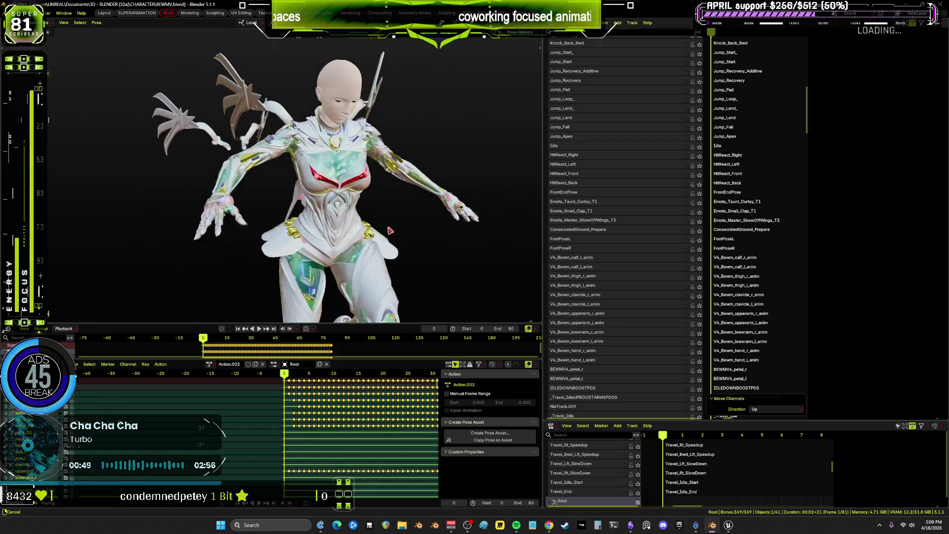
mouse_move(339, 233)
middle_down()
mouse_move(408, 241)
mouse_move(455, 229)
mouse_move(433, 55)
mouse_move(134, 281)
mouse_move(71, 225)
mouse_move(97, 214)
middle_up()
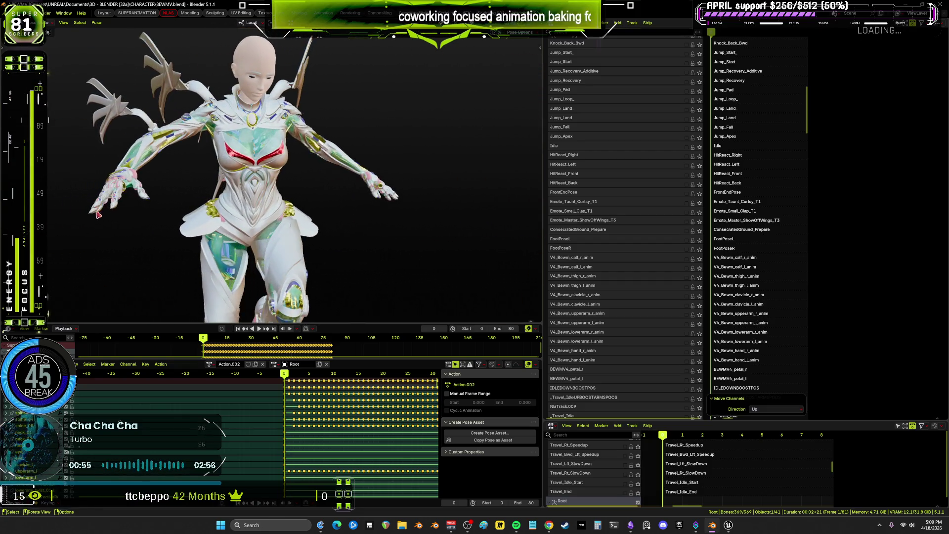
shift+middle_drag(213, 164, 274, 210)
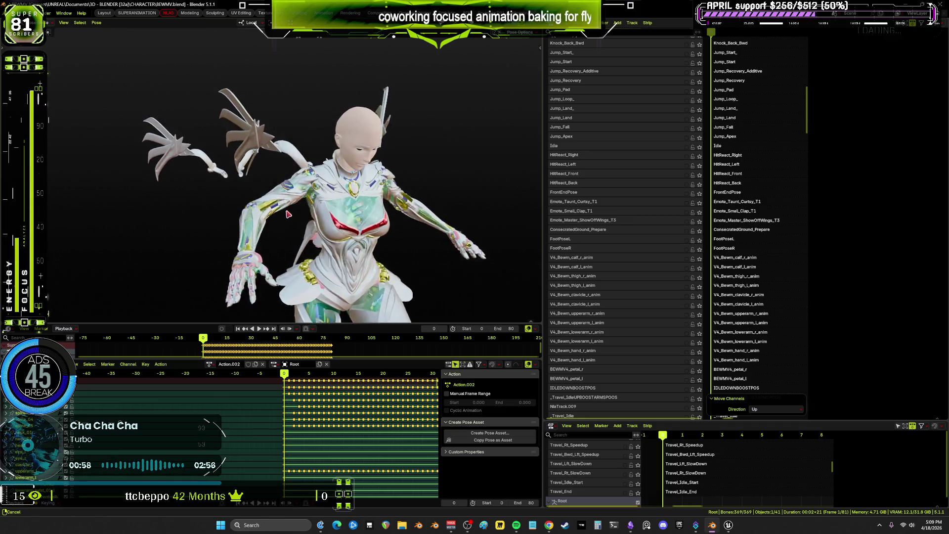
mouse_move(218, 208)
shift+middle_down()
mouse_move(286, 202)
mouse_move(222, 197)
mouse_move(293, 187)
shift+middle_up()
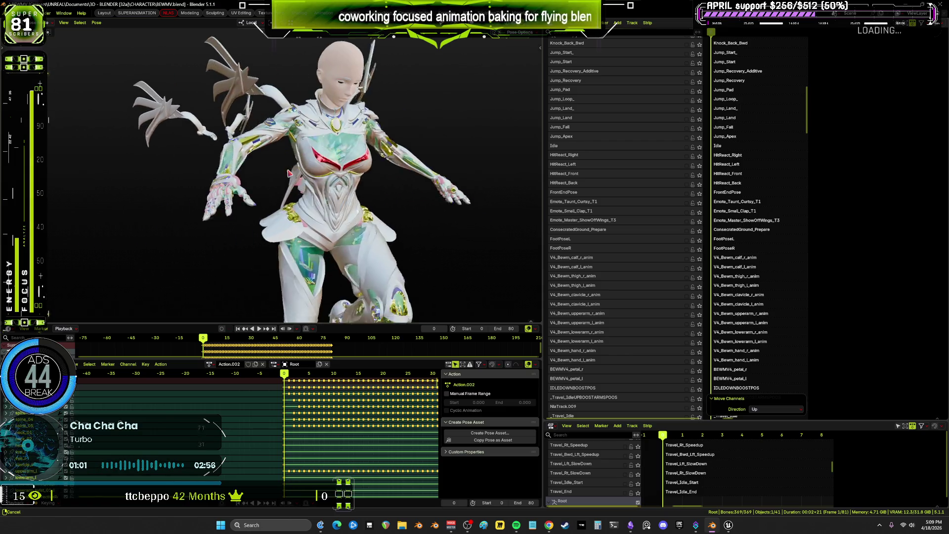
middle_drag(278, 166, 312, 195)
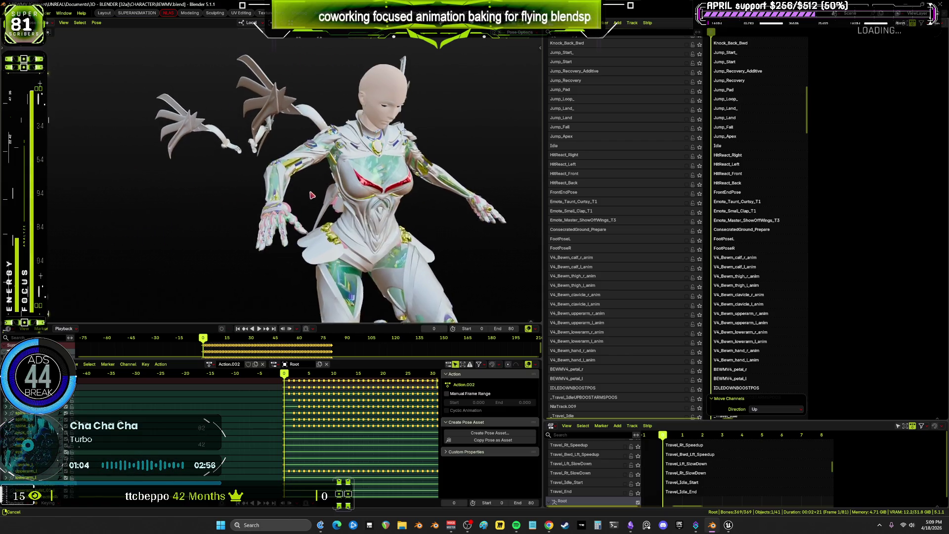
middle_drag(213, 195, 210, 188)
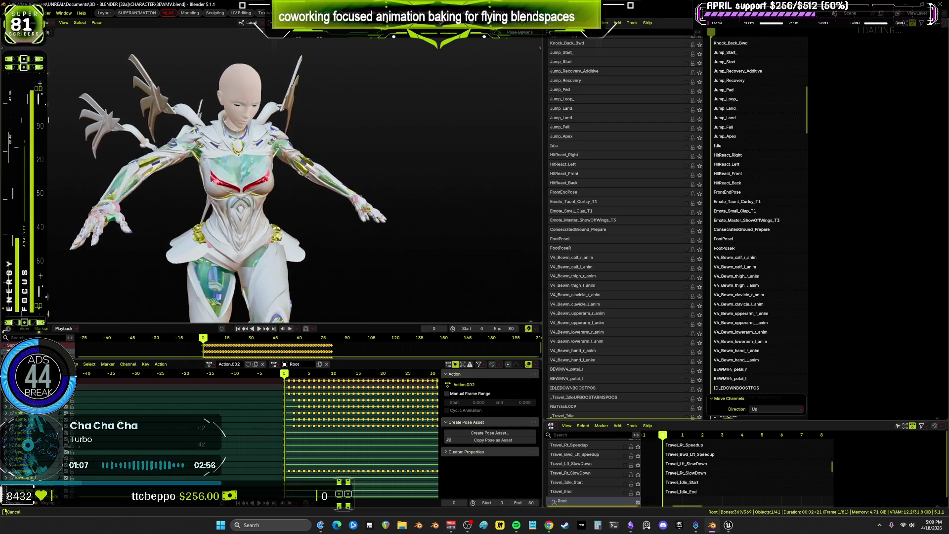
middle_drag(267, 170, 294, 167)
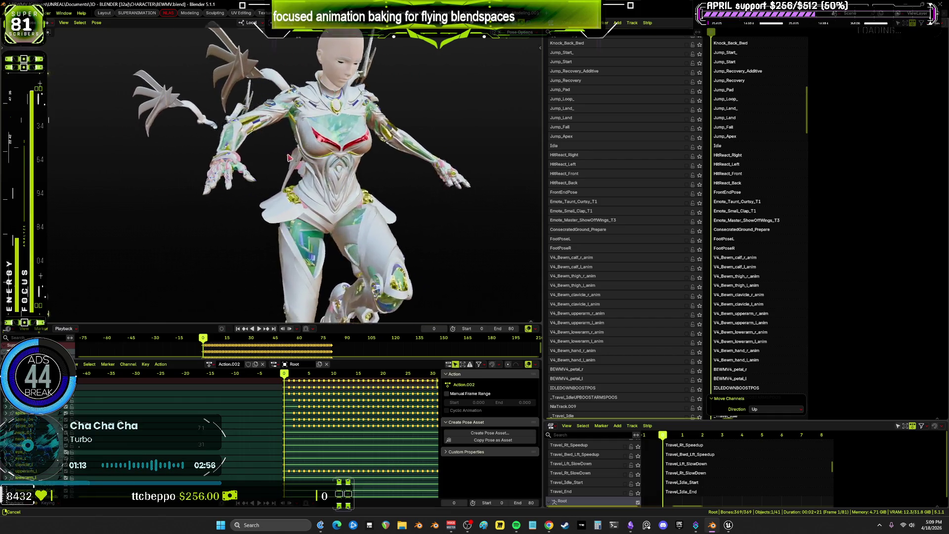
mouse_move(307, 178)
middle_down()
mouse_move(268, 165)
mouse_move(297, 187)
mouse_move(277, 196)
mouse_move(493, 213)
mouse_move(425, 235)
mouse_move(475, 232)
mouse_move(426, 235)
mouse_move(494, 228)
mouse_move(411, 233)
mouse_move(553, 222)
mouse_move(474, 217)
mouse_move(553, 208)
mouse_move(518, 194)
mouse_move(444, 197)
mouse_move(524, 198)
mouse_move(465, 202)
mouse_move(494, 208)
mouse_move(465, 217)
mouse_move(573, 236)
mouse_move(445, 227)
mouse_move(563, 233)
mouse_move(453, 231)
mouse_move(519, 228)
mouse_move(454, 222)
mouse_move(575, 216)
mouse_move(437, 225)
mouse_move(656, 218)
mouse_move(766, 187)
mouse_move(327, 129)
mouse_move(494, 297)
mouse_move(643, 371)
mouse_move(740, 399)
mouse_move(829, 389)
mouse_move(773, 356)
mouse_move(790, 371)
mouse_move(731, 398)
mouse_move(756, 377)
mouse_move(811, 384)
mouse_move(739, 385)
mouse_move(786, 374)
mouse_move(722, 375)
mouse_move(726, 384)
mouse_move(127, 387)
mouse_move(149, 377)
mouse_move(187, 386)
mouse_move(139, 384)
mouse_move(178, 377)
mouse_move(119, 385)
mouse_move(161, 375)
mouse_move(153, 40)
mouse_move(154, 74)
mouse_move(137, 79)
mouse_move(173, 55)
mouse_move(74, 514)
mouse_move(121, 507)
mouse_move(82, 511)
mouse_move(112, 509)
mouse_move(99, 510)
middle_up()
key(ctrl+space)
mouse_move(514, 268)
middle_down()
mouse_move(450, 265)
mouse_move(343, 281)
mouse_move(64, 268)
mouse_move(945, 270)
mouse_move(317, 282)
mouse_move(216, 328)
mouse_move(212, 484)
mouse_move(317, 225)
mouse_move(641, 132)
mouse_move(854, 97)
mouse_move(775, 119)
mouse_move(811, 95)
mouse_move(775, 110)
mouse_move(822, 95)
mouse_move(784, 104)
mouse_move(833, 109)
mouse_move(835, 97)
mouse_move(779, 93)
mouse_move(818, 91)
mouse_move(771, 101)
mouse_move(820, 91)
mouse_move(767, 89)
mouse_move(77, 102)
mouse_move(210, 91)
mouse_move(197, 104)
mouse_move(171, 103)
mouse_move(182, 144)
mouse_move(225, 95)
mouse_move(179, 98)
mouse_move(535, 94)
mouse_move(400, 130)
mouse_move(419, 138)
mouse_move(377, 154)
mouse_move(373, 188)
mouse_move(479, 108)
mouse_move(514, 102)
mouse_move(740, 122)
mouse_move(446, 113)
mouse_move(618, 106)
mouse_move(494, 118)
mouse_move(577, 126)
mouse_move(546, 424)
mouse_move(580, 148)
middle_up()
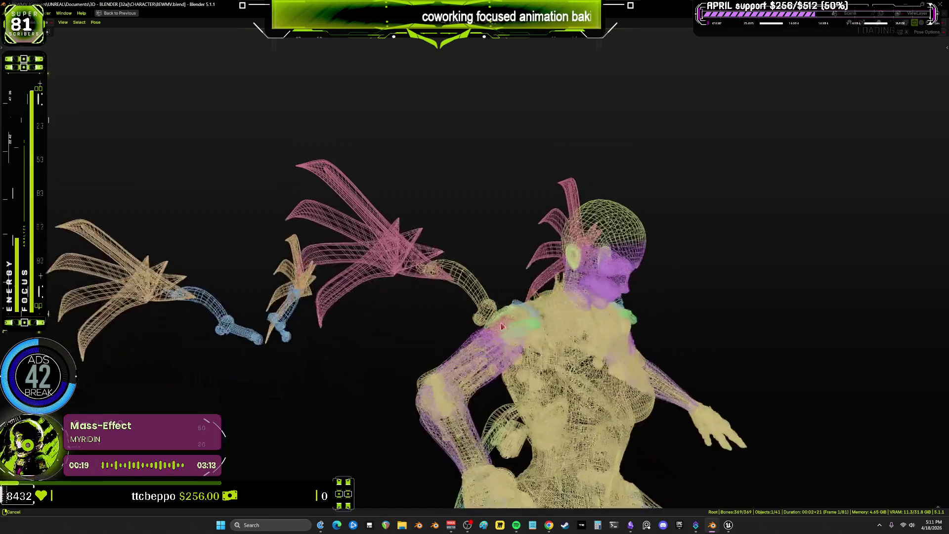
middle_drag(486, 269, 530, 236)
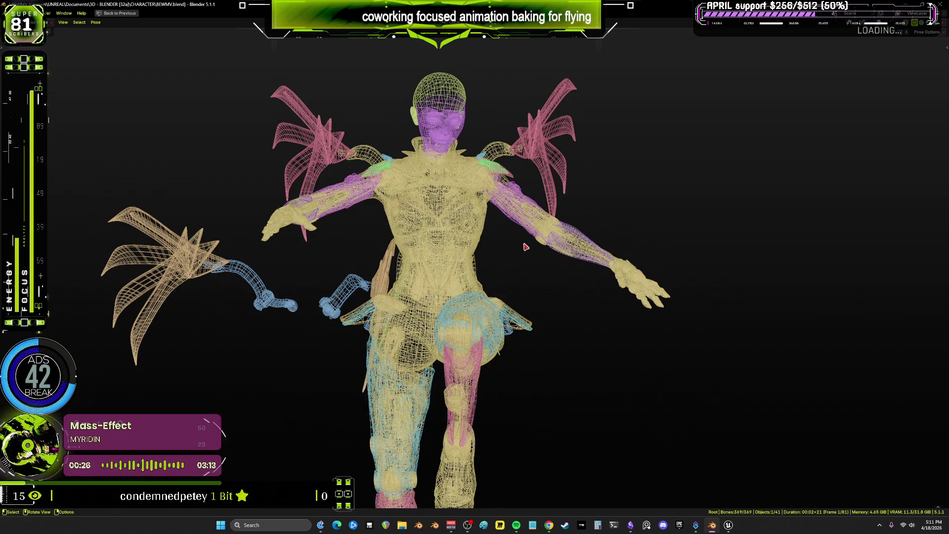
mouse_move(508, 253)
mouse_down()
mouse_move(593, 257)
mouse_move(650, 247)
mouse_move(583, 230)
mouse_move(627, 270)
mouse_move(648, 266)
mouse_move(648, 310)
mouse_move(669, 318)
mouse_move(664, 326)
mouse_move(647, 297)
mouse_move(253, 324)
mouse_up()
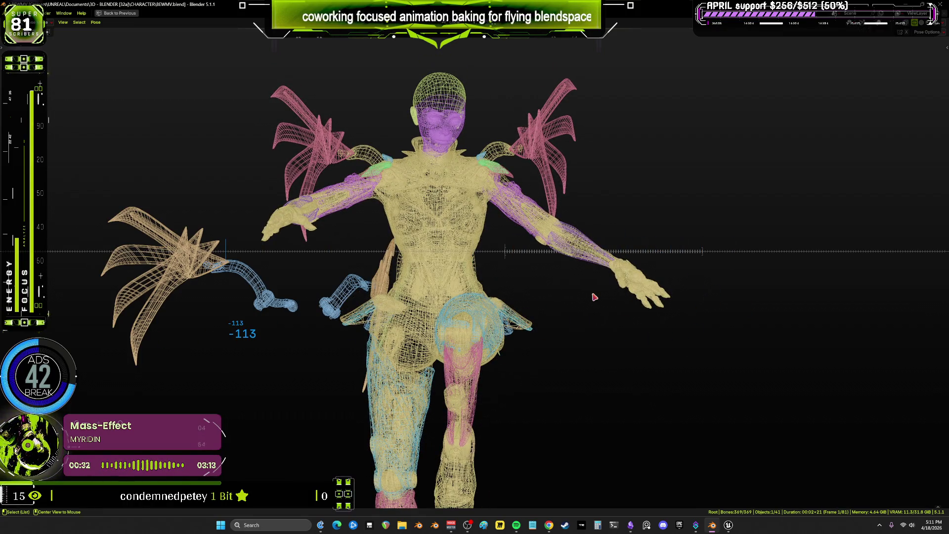
drag(595, 297, 594, 297)
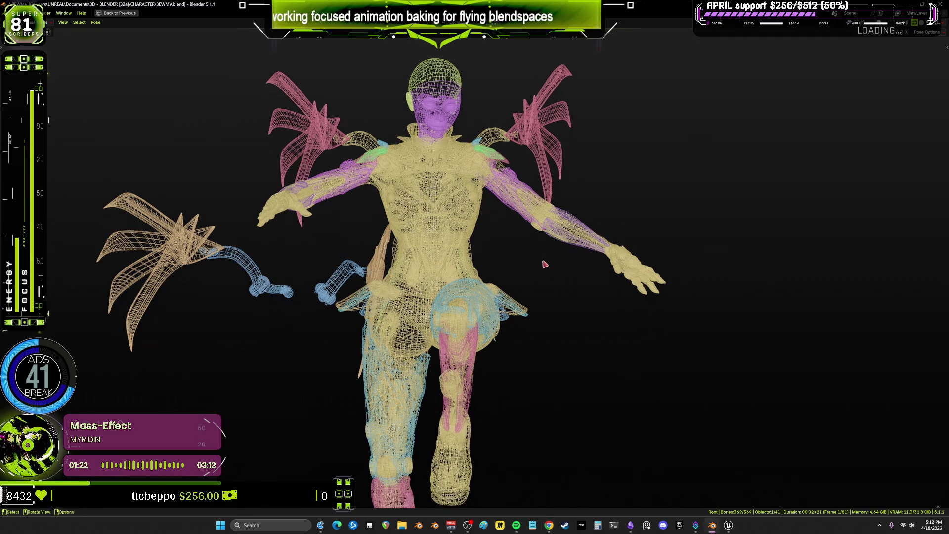
key(ctrl+space)
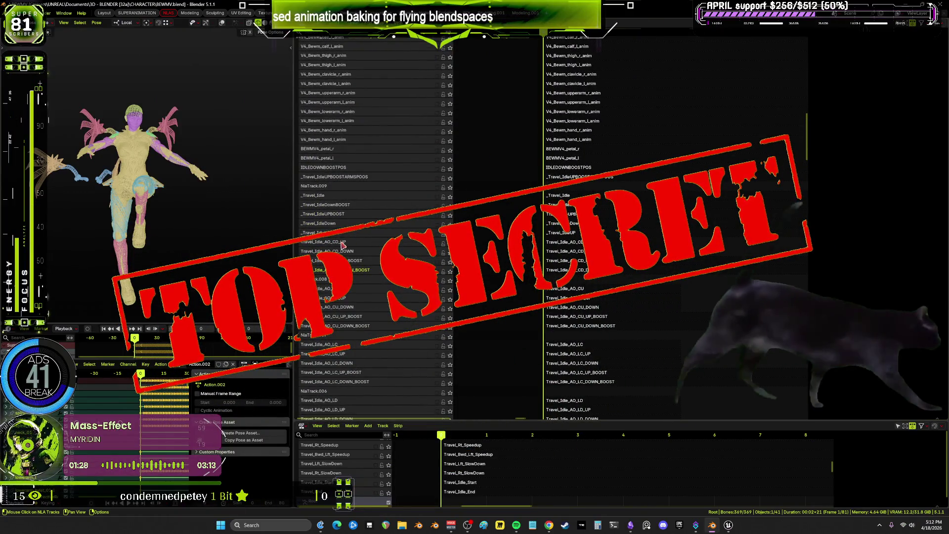
Add empty track NlaTrack.010 above Travel_Idle_AO_CD_UP, leaving the strip's name unchanged
click(355, 233)
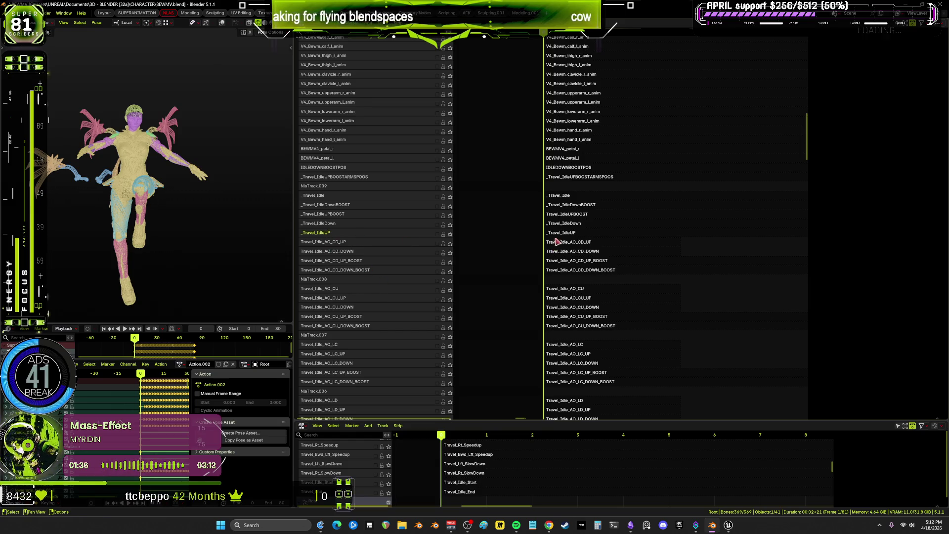
right_click(358, 246)
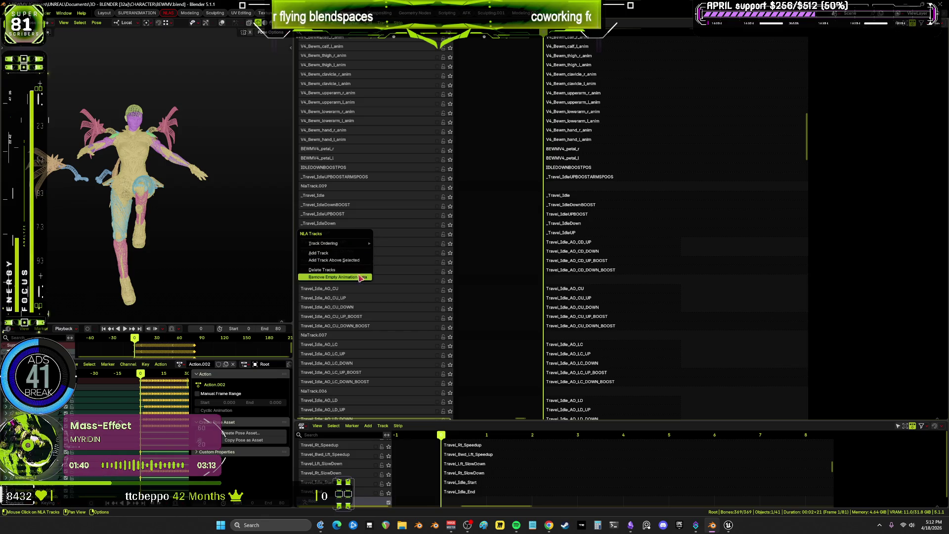
key(Return)
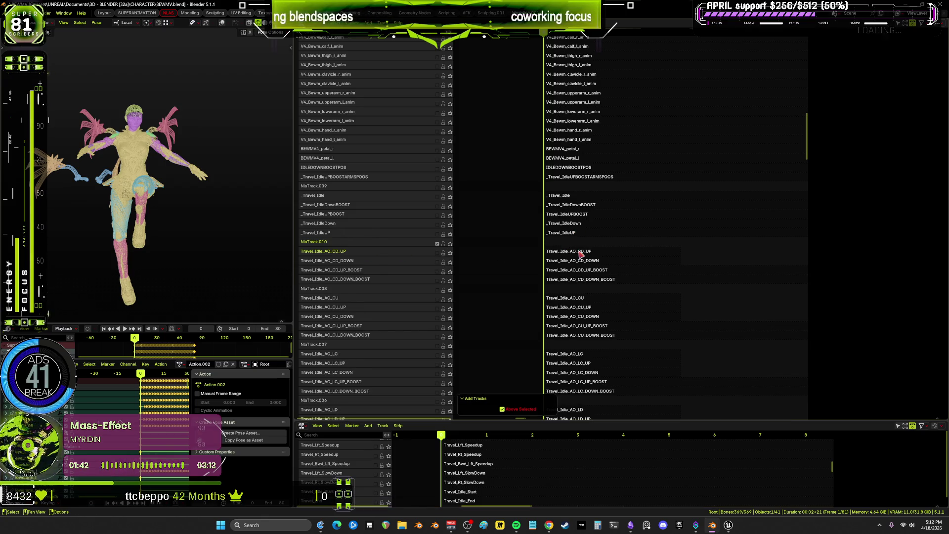
click(599, 252)
key(F2)
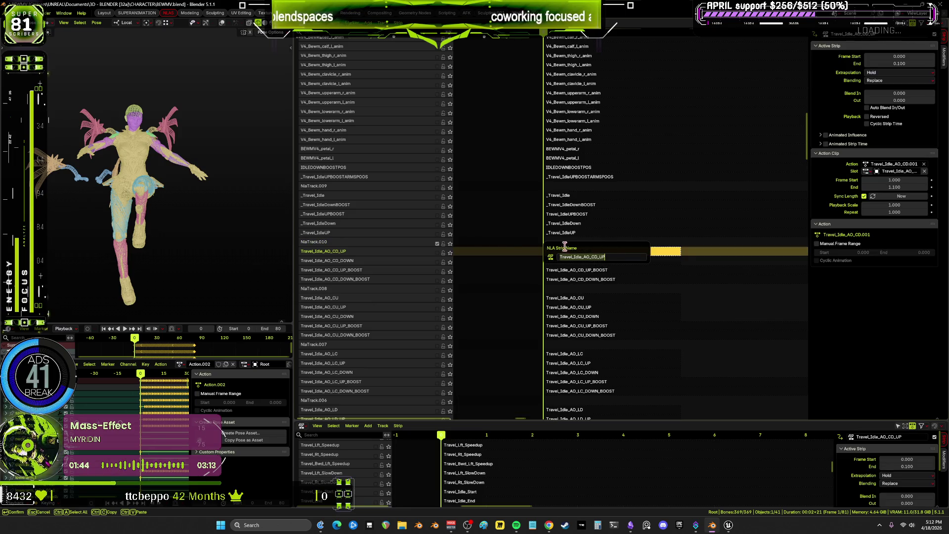
key(Return)
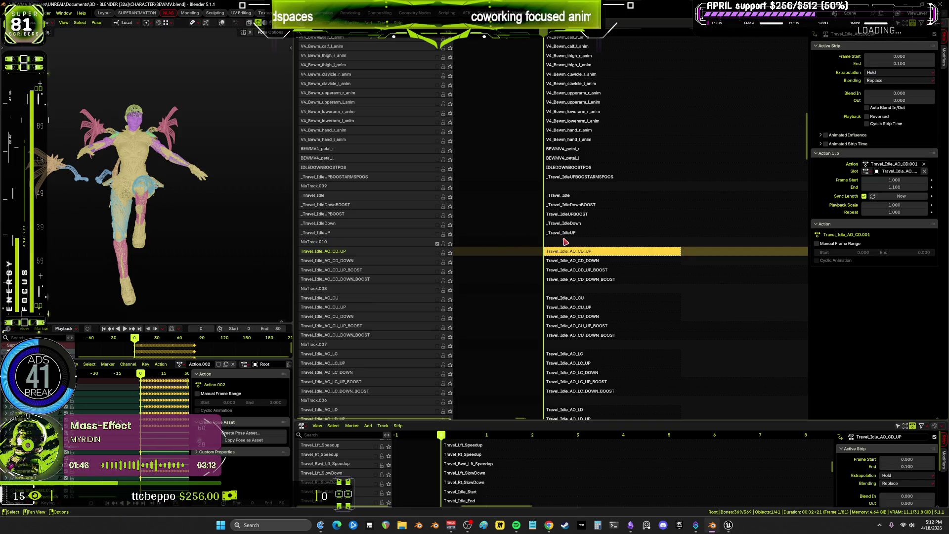
click(562, 244)
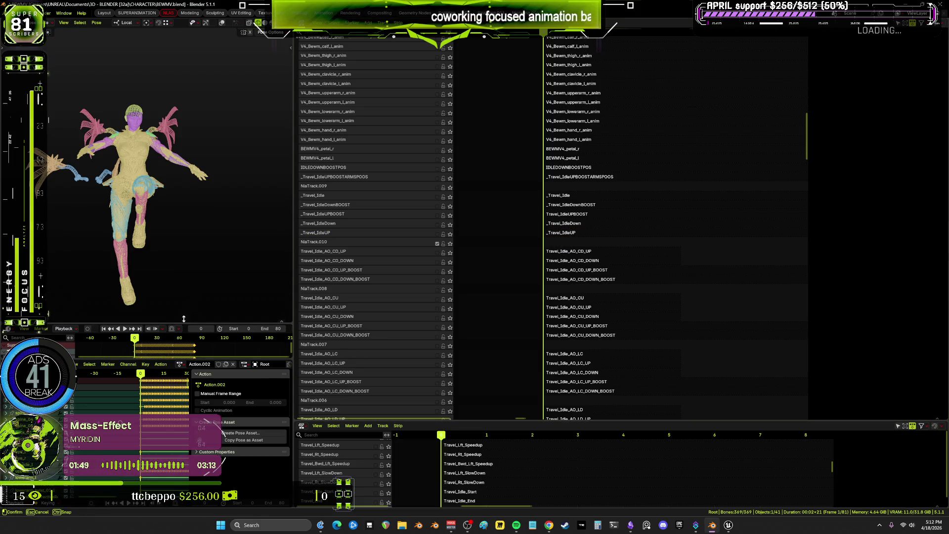
Enlarge the timeline area by making it taller and widening the viewport and timeline
drag(182, 323, 247, 242)
drag(294, 261, 486, 261)
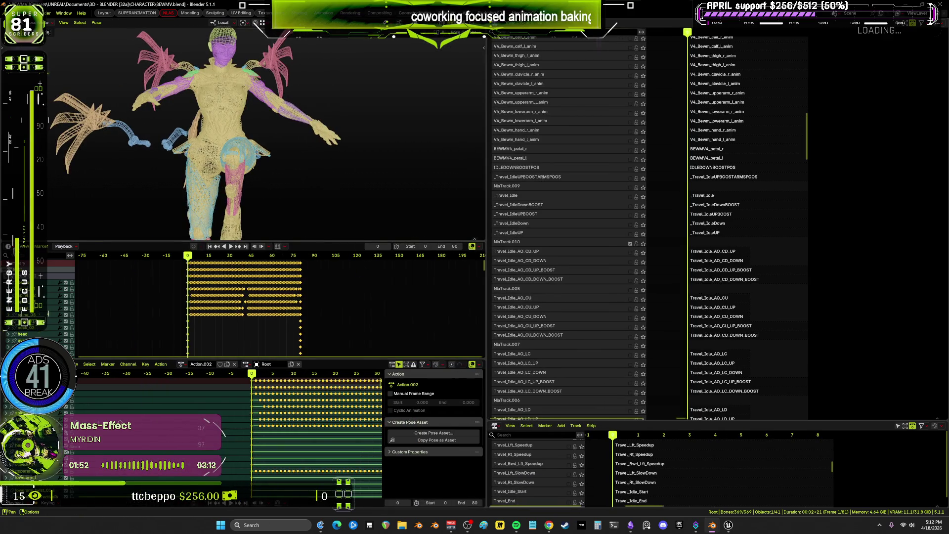
click(8, 246)
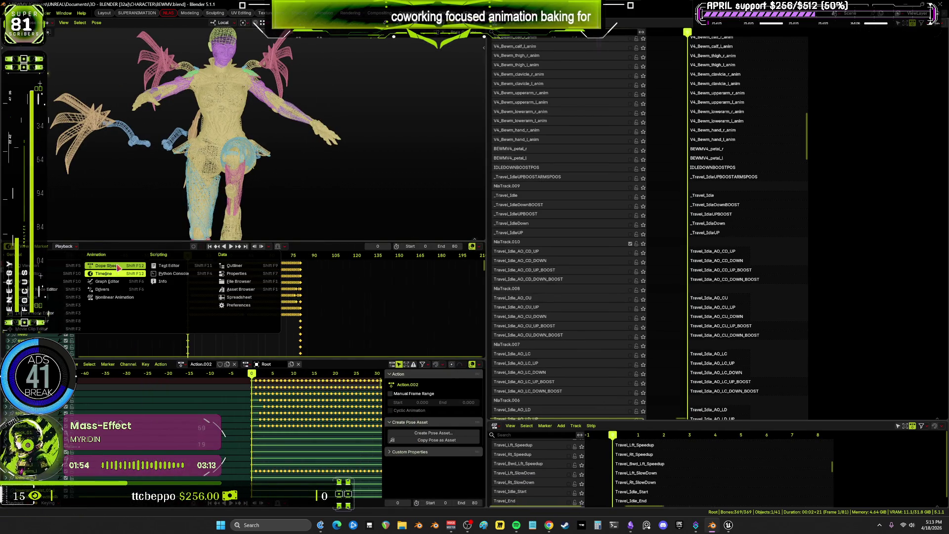
Turn the timeline into an Action Editor and assign Travel_Idle_AO_CD as the rig's action, replacing Action.002
click(116, 266)
click(47, 246)
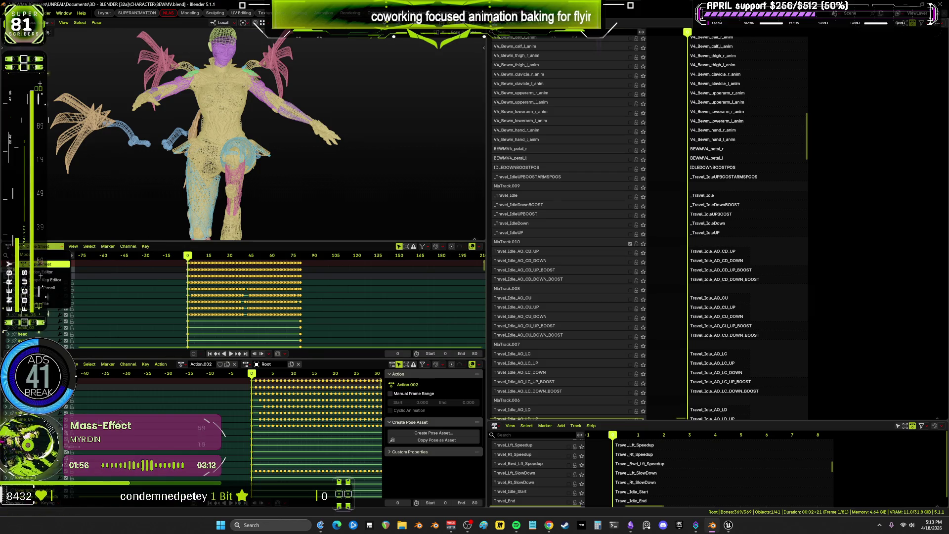
click(52, 274)
click(182, 247)
text(Travel_Idle_AO_CD)
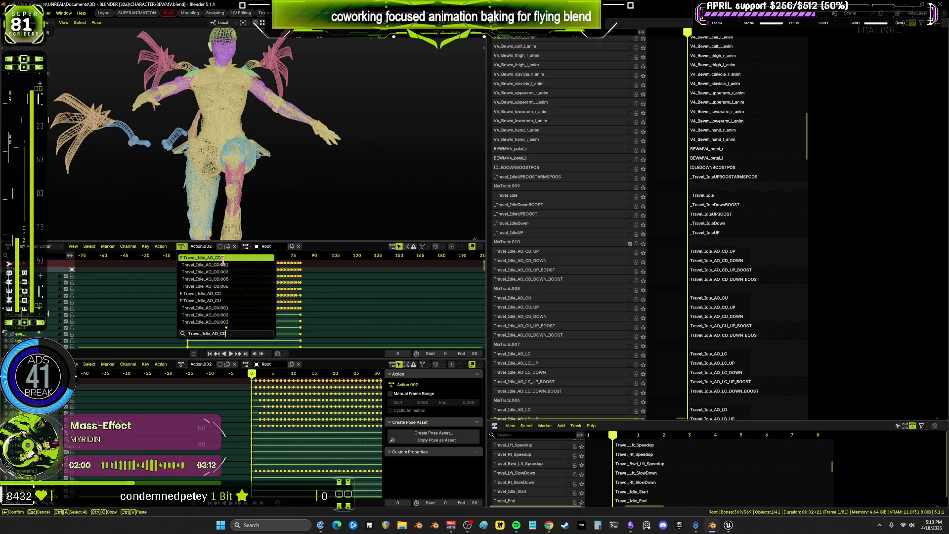
click(222, 257)
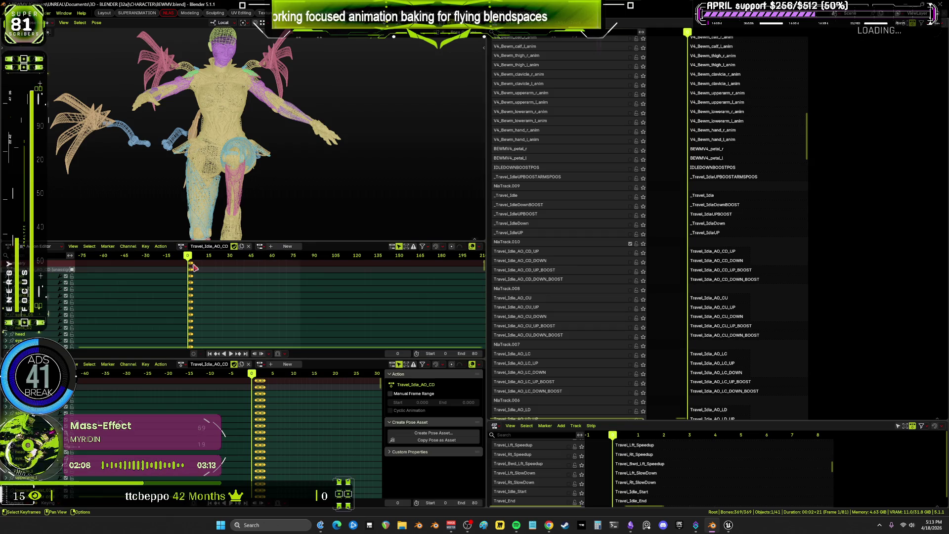
click(161, 249)
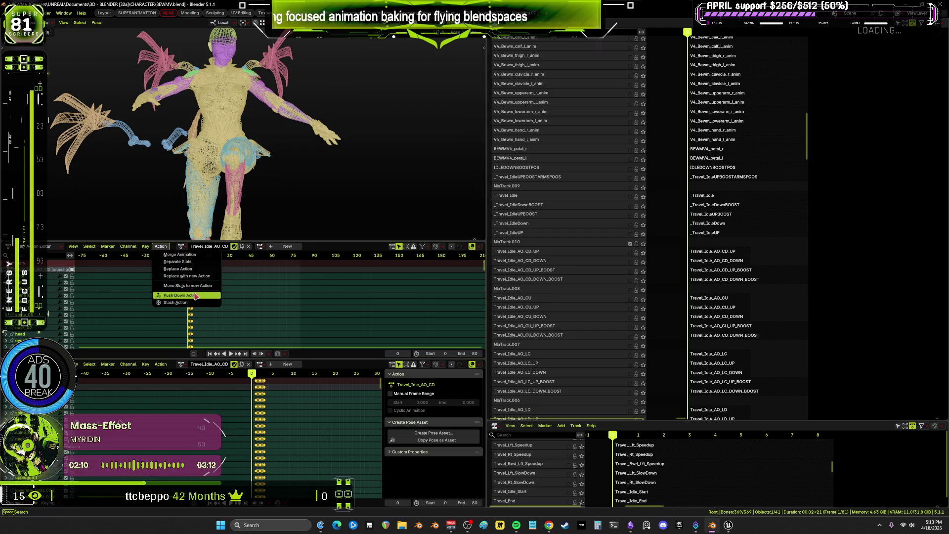
Push Travel_Idle_AO_CD down into an NLA strip and move it
key(Return)
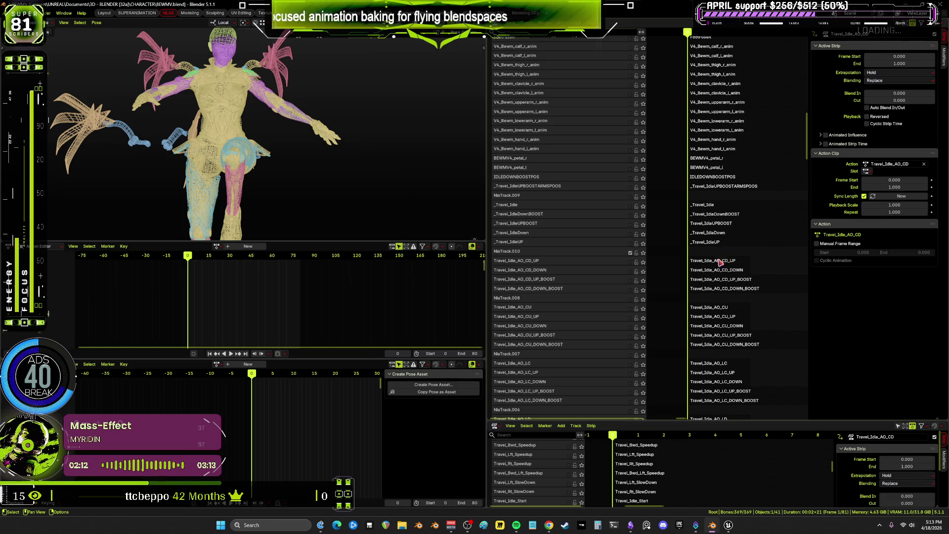
key(Home)
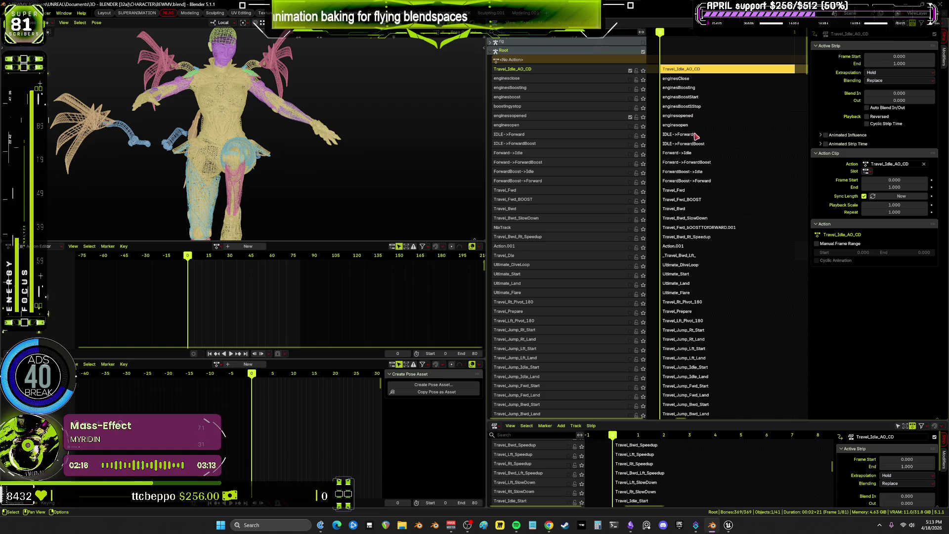
key(g)
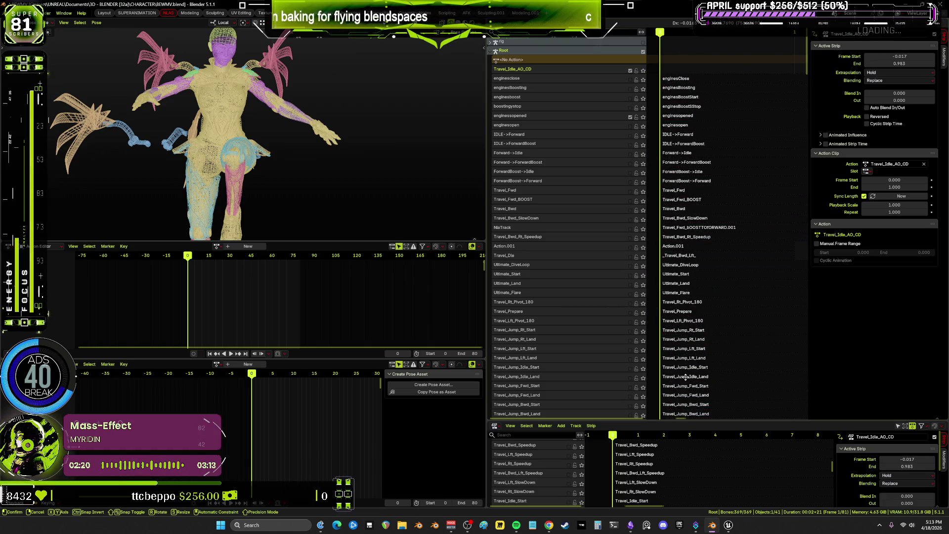
click(696, 280)
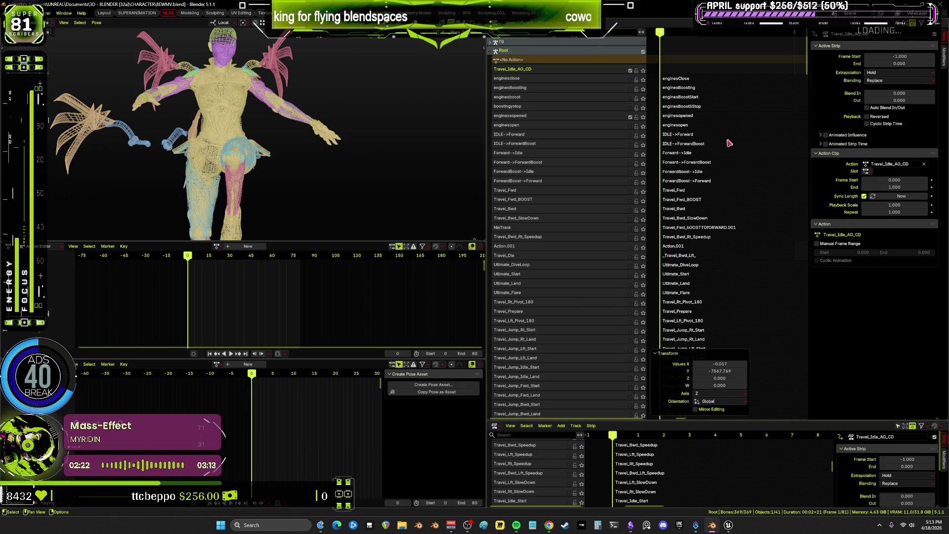
Reselect the Travel_Idle_AO_CD strip and slide it to start at frame -0.023
middle_drag(730, 144, 719, 99)
middle_drag(746, 222, 724, 129)
scroll(724, 130, down, 10)
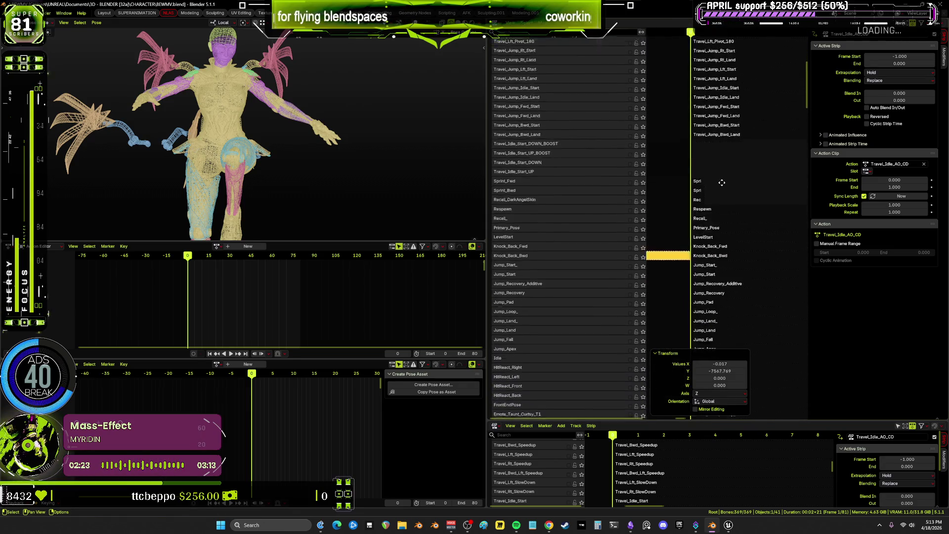
click(655, 353)
ctrl+scroll(737, 295, left, 4)
ctrl+scroll(736, 292, right, 3)
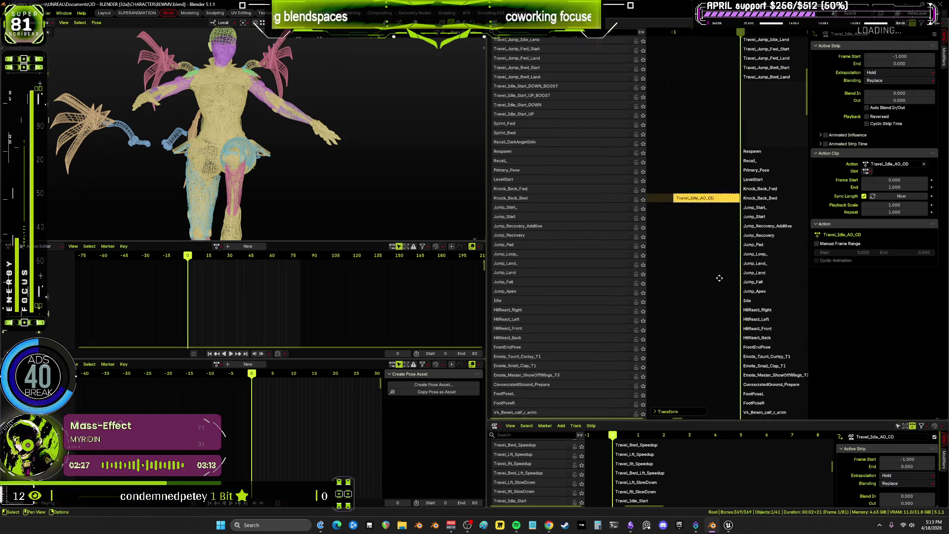
scroll(717, 278, down, 2)
scroll(700, 158, down, 4)
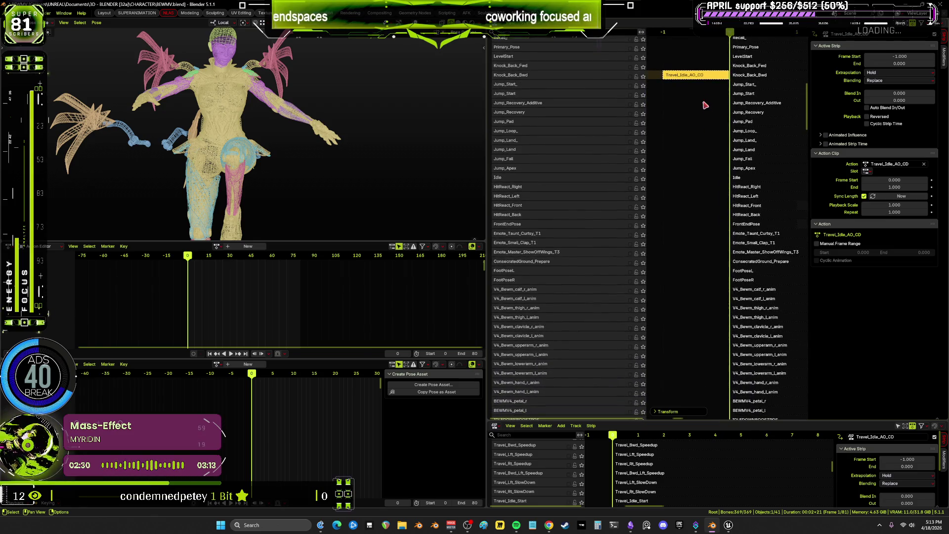
key(b)
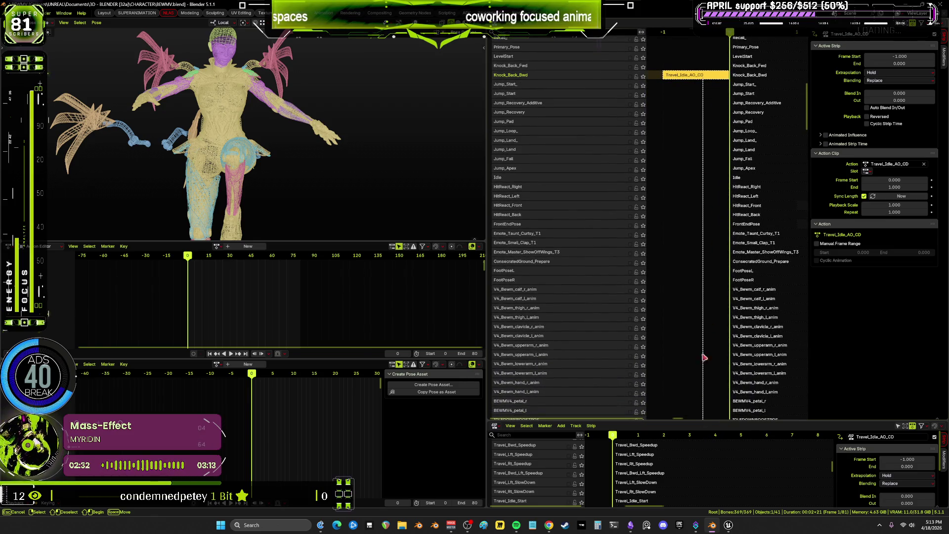
click(700, 92)
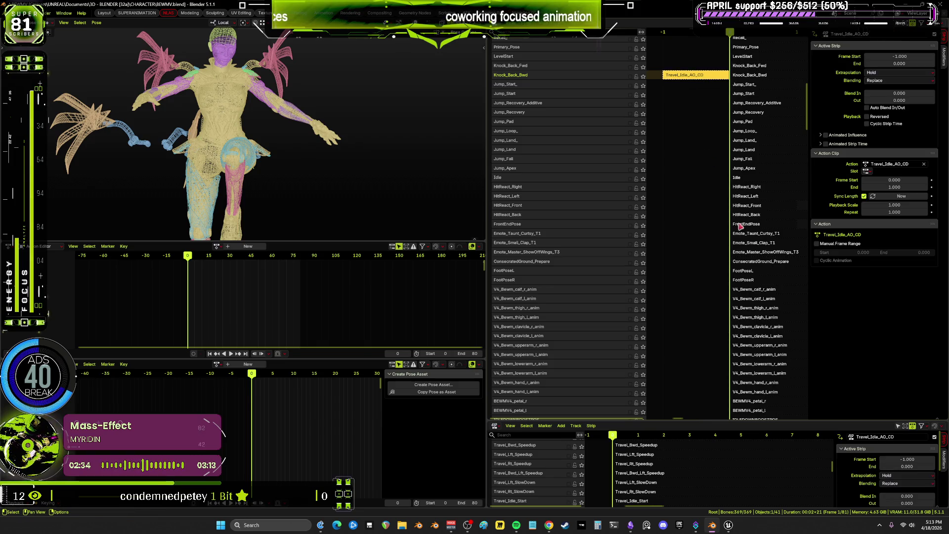
key(g)
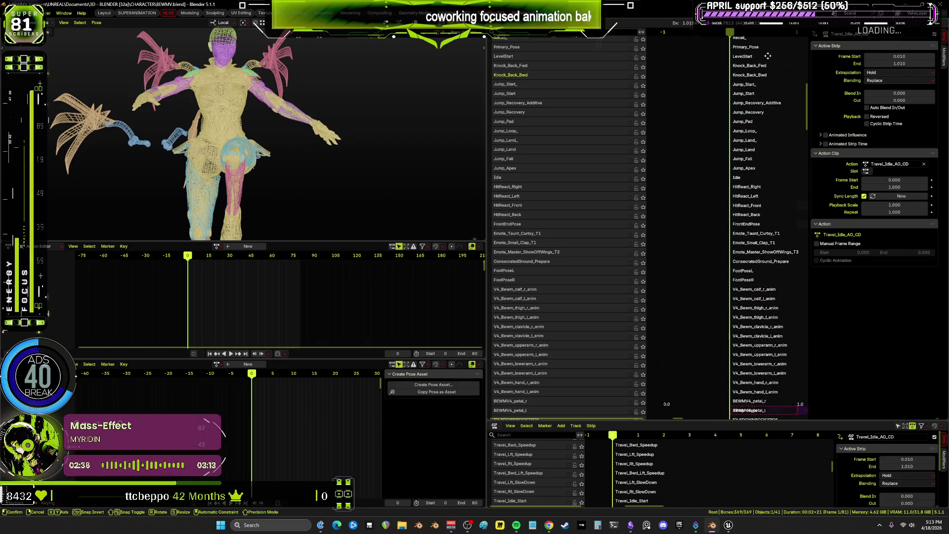
click(730, 187)
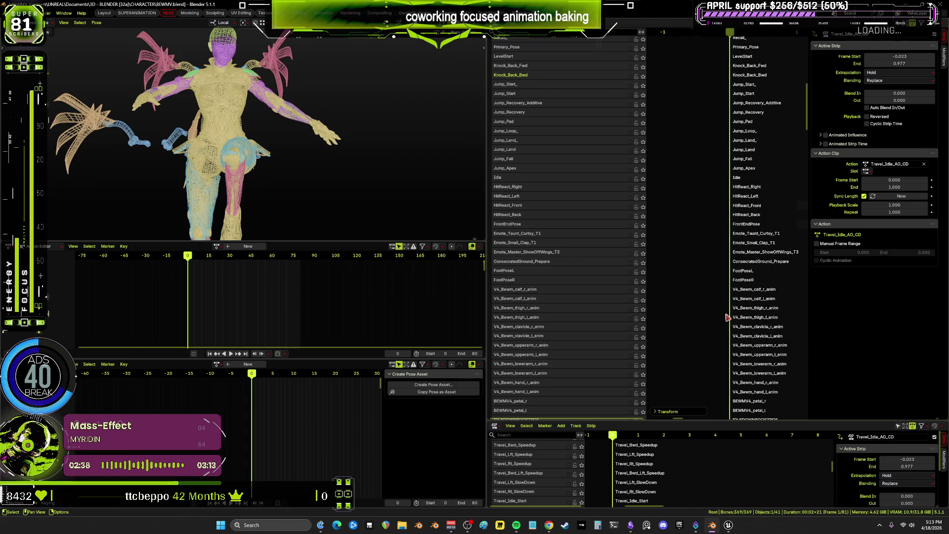
Move the Travel_Idle_AO_CD strip down onto NlaTrack.010
scroll(729, 316, down, 12)
scroll(724, 75, down, 3)
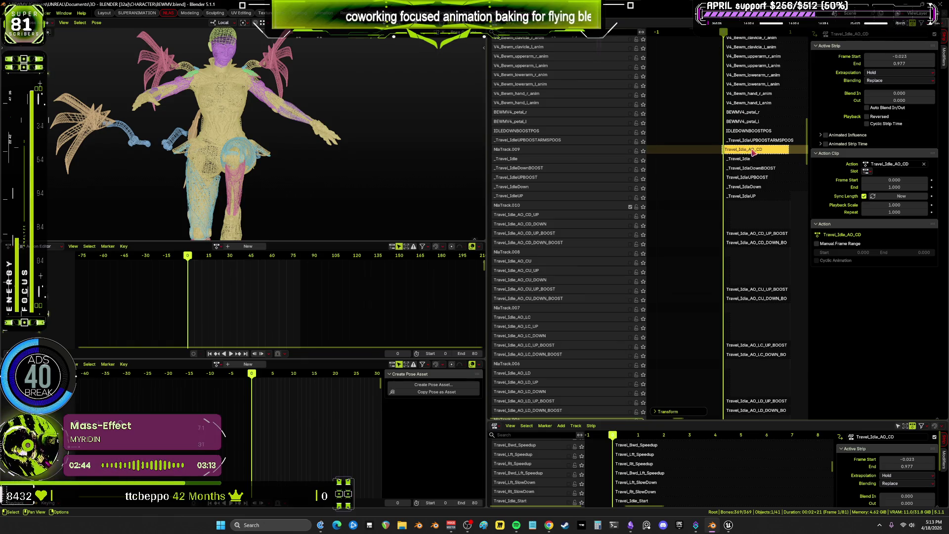
middle_drag(765, 211, 720, 200)
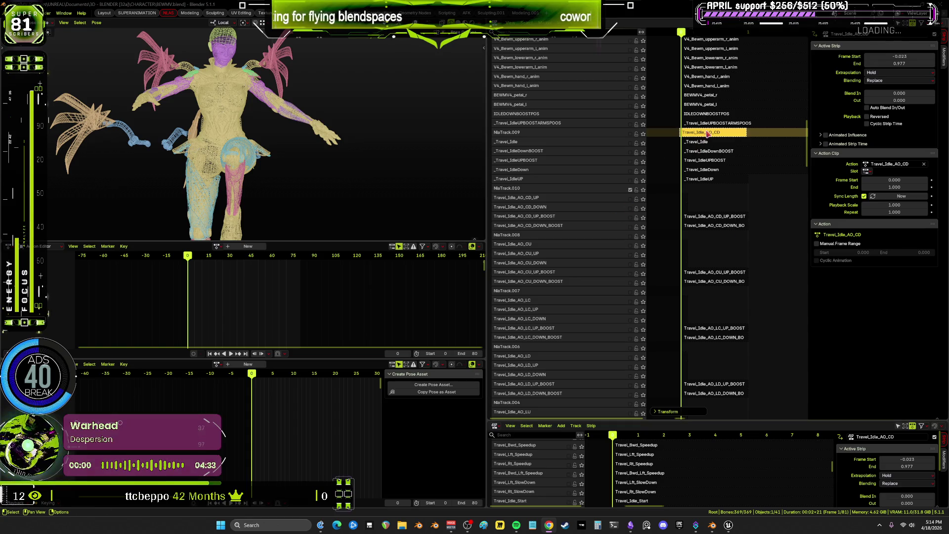
scroll(727, 237, up, 5)
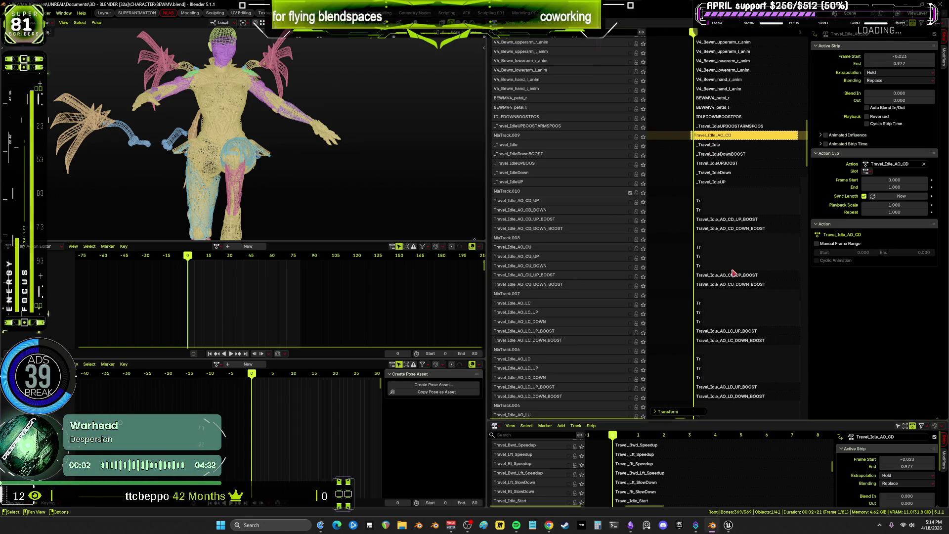
scroll(775, 279, up, 4)
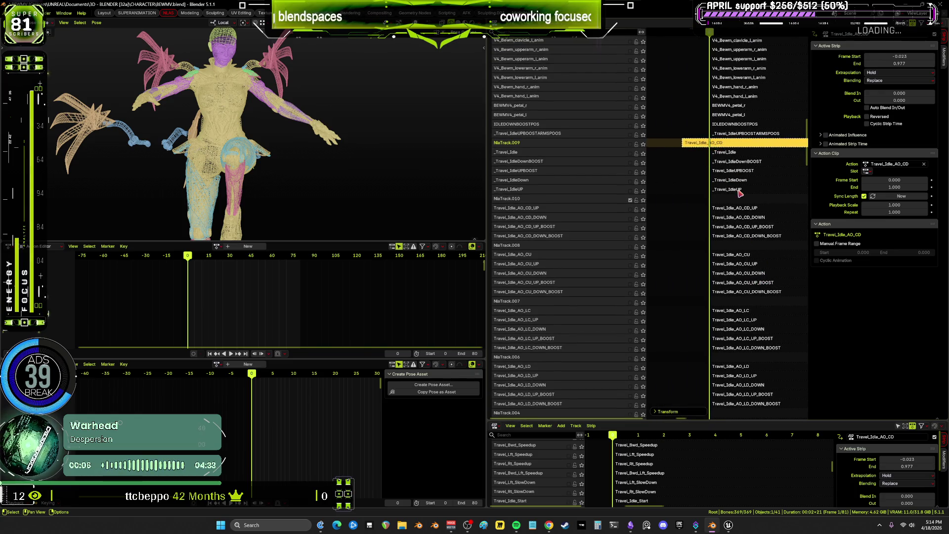
key(g)
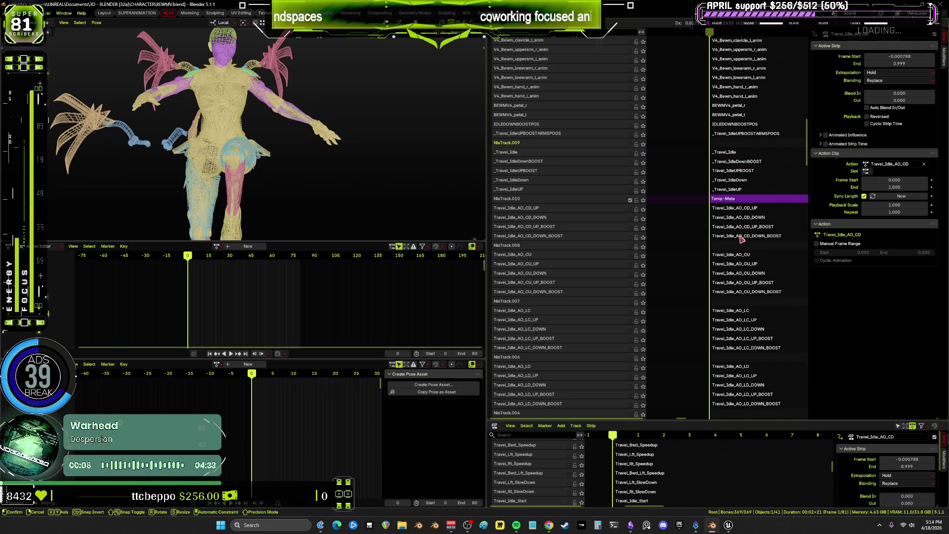
click(771, 192)
Set the strip's Frame Start to 0 and Frame End to 1.0
click(904, 58)
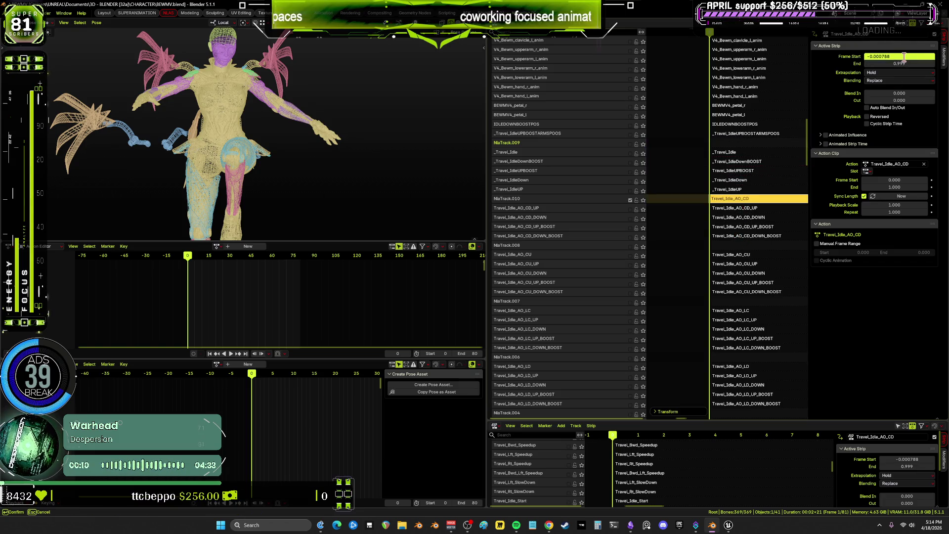
text(0)
click(906, 63)
text(1.0)
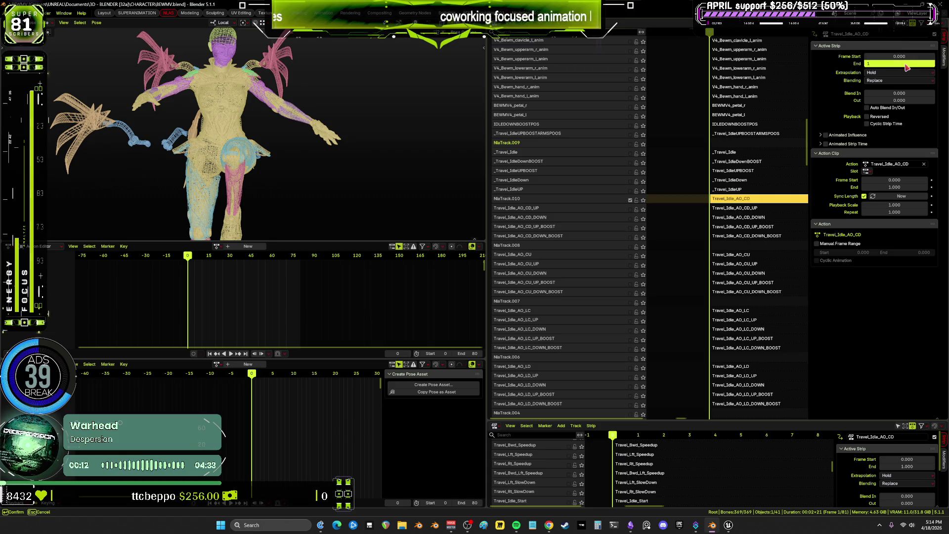
key(Return)
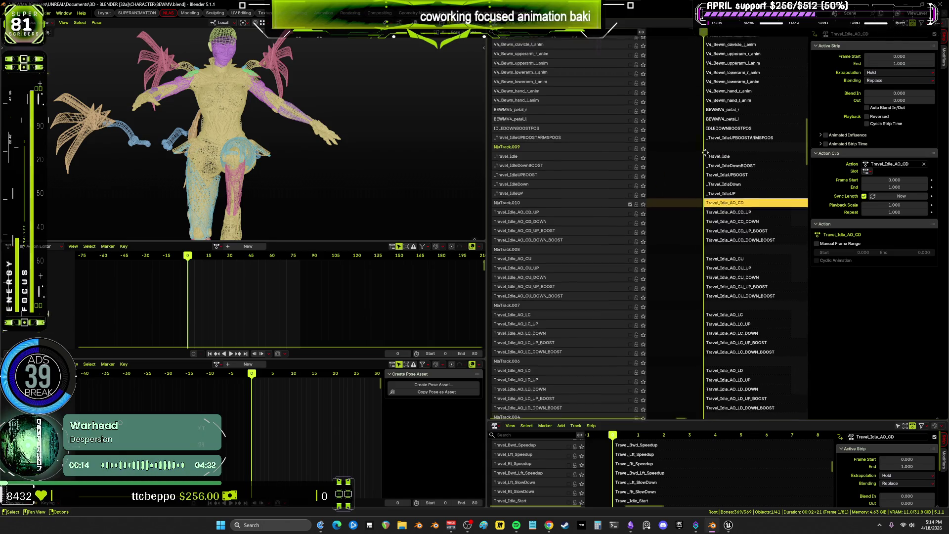
mouse_move(725, 189)
middle_down()
mouse_move(701, 198)
mouse_move(748, 211)
mouse_move(720, 214)
middle_up()
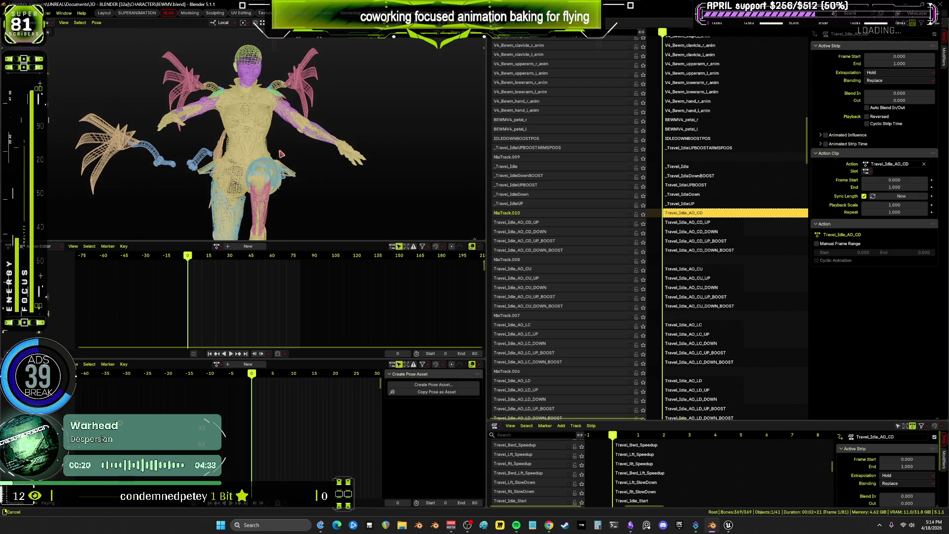
middle_drag(283, 151, 263, 162)
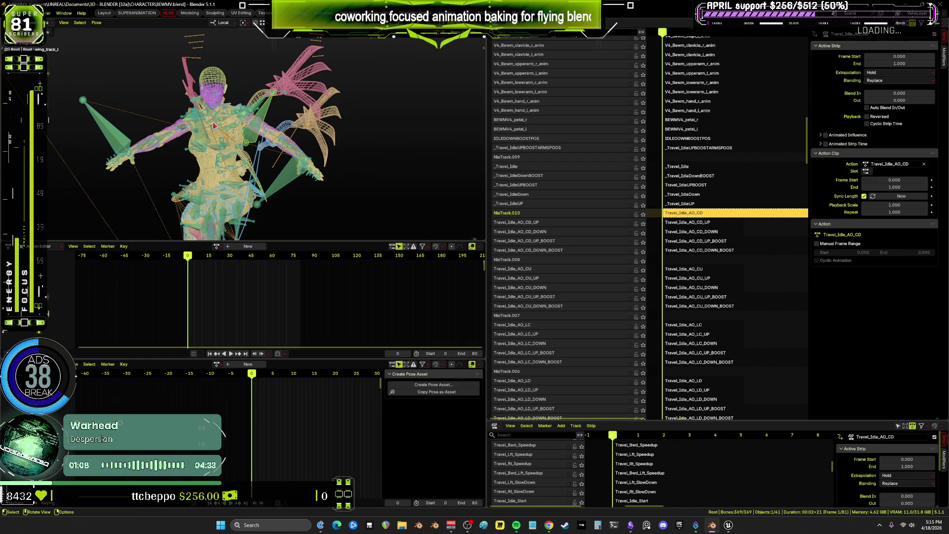
mouse_move(215, 129)
middle_down()
mouse_move(307, 130)
mouse_move(323, 158)
mouse_move(316, 195)
mouse_move(255, 174)
mouse_move(346, 177)
mouse_move(280, 175)
mouse_move(340, 179)
mouse_move(334, 98)
mouse_move(331, 125)
mouse_move(341, 128)
mouse_move(287, 130)
middle_up()
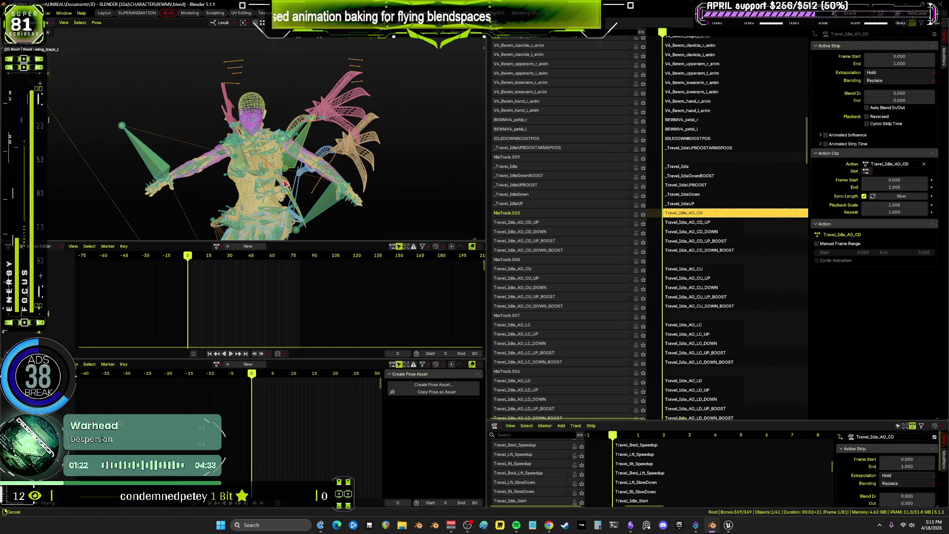
middle_drag(285, 184, 394, 186)
mouse_move(333, 191)
middle_down()
mouse_move(390, 194)
mouse_move(262, 189)
mouse_move(330, 181)
middle_up()
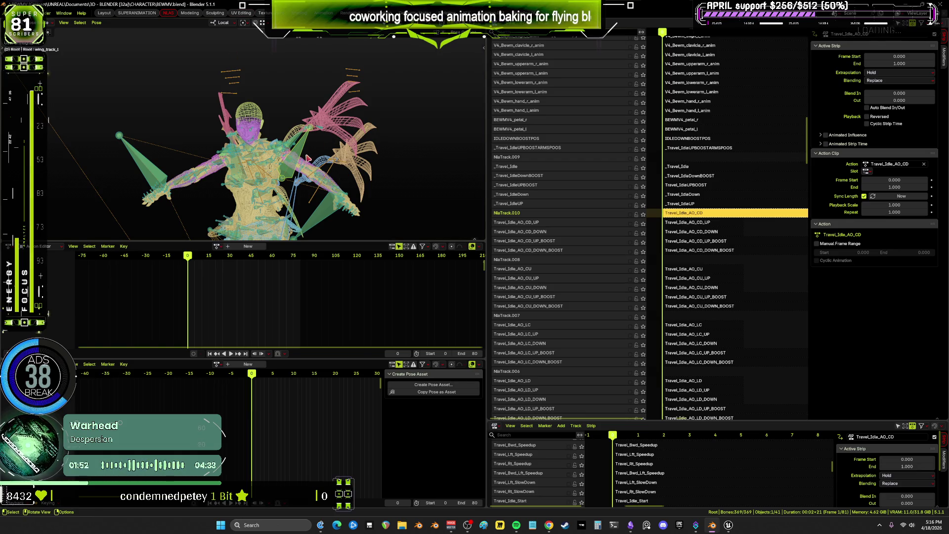
mouse_move(267, 181)
middle_down()
mouse_move(303, 182)
mouse_move(290, 136)
mouse_move(297, 162)
mouse_move(253, 173)
mouse_move(290, 164)
mouse_move(267, 163)
mouse_move(285, 164)
mouse_move(278, 158)
middle_up()
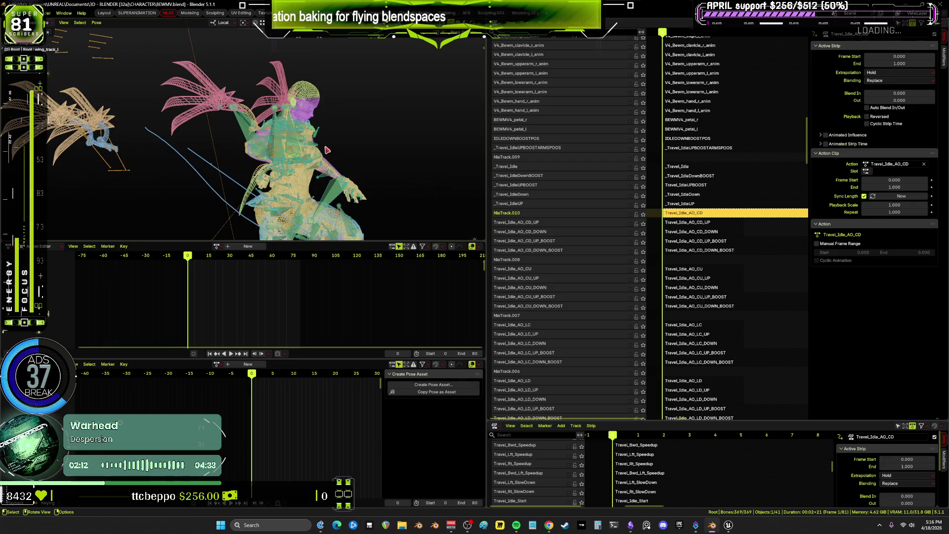
middle_drag(295, 161, 281, 181)
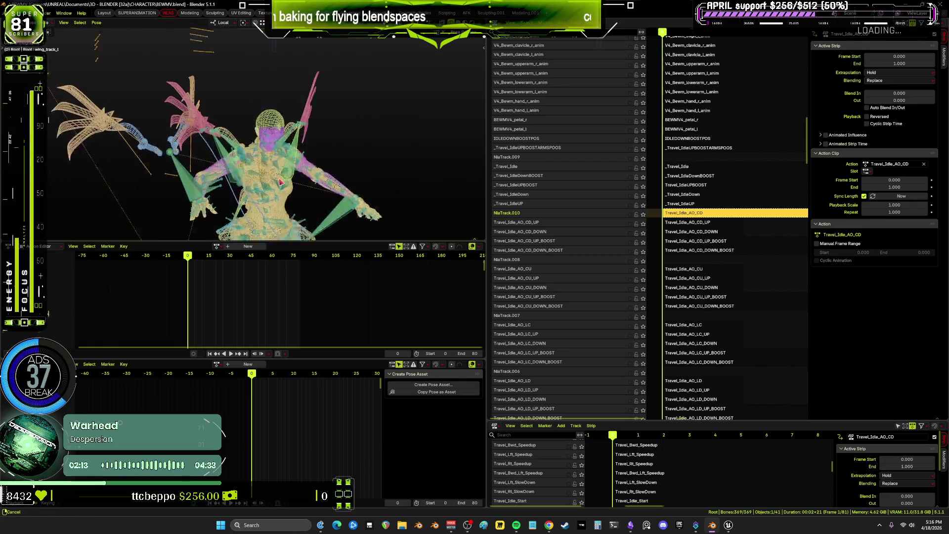
mouse_move(186, 141)
shift+middle_down()
mouse_move(114, 188)
mouse_move(125, 221)
mouse_move(236, 236)
mouse_move(451, 202)
mouse_move(382, 122)
mouse_move(290, 120)
mouse_move(297, 128)
shift+middle_up()
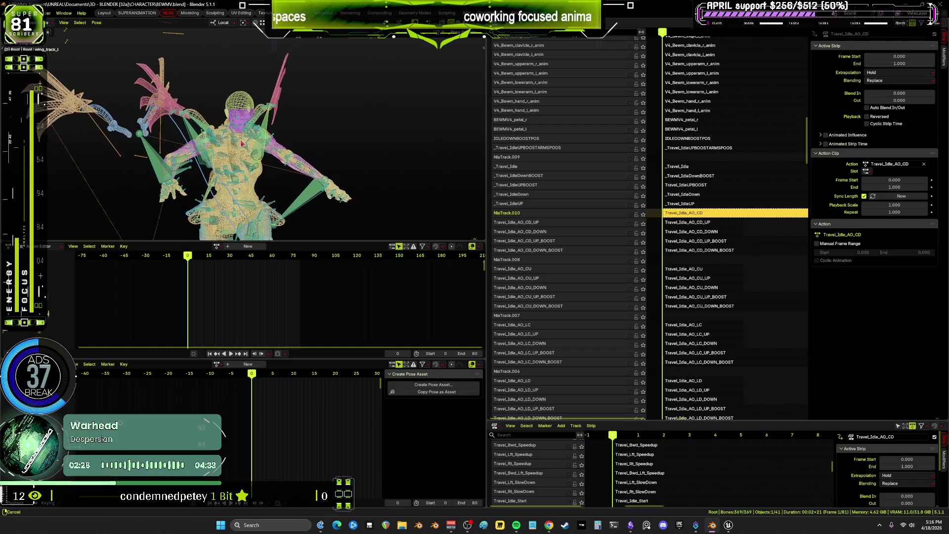
mouse_move(187, 137)
middle_down()
mouse_move(153, 206)
mouse_move(84, 224)
mouse_move(437, 152)
mouse_move(345, 140)
middle_up()
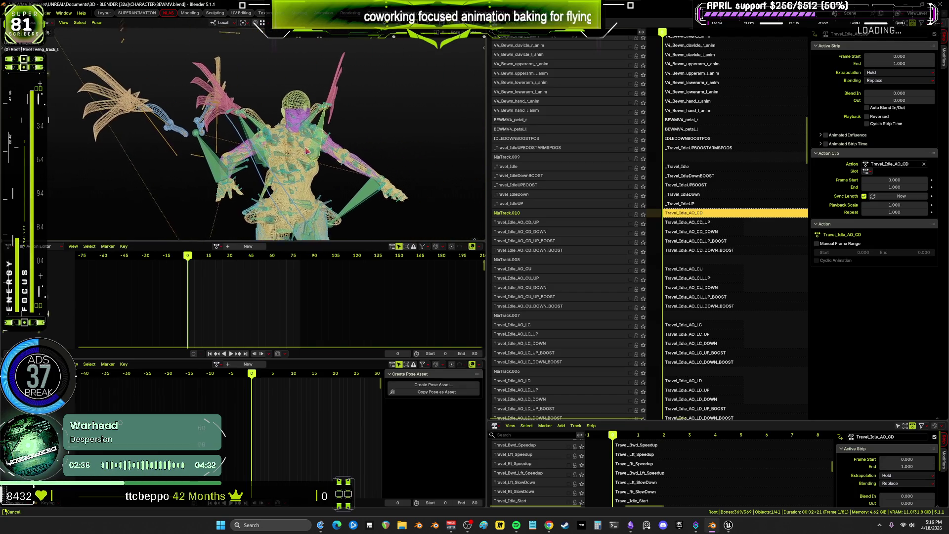
middle_drag(307, 150, 300, 135)
mouse_move(194, 127)
middle_down()
mouse_move(79, 71)
mouse_move(222, 154)
mouse_move(297, 143)
mouse_move(412, 83)
mouse_move(305, 124)
middle_up()
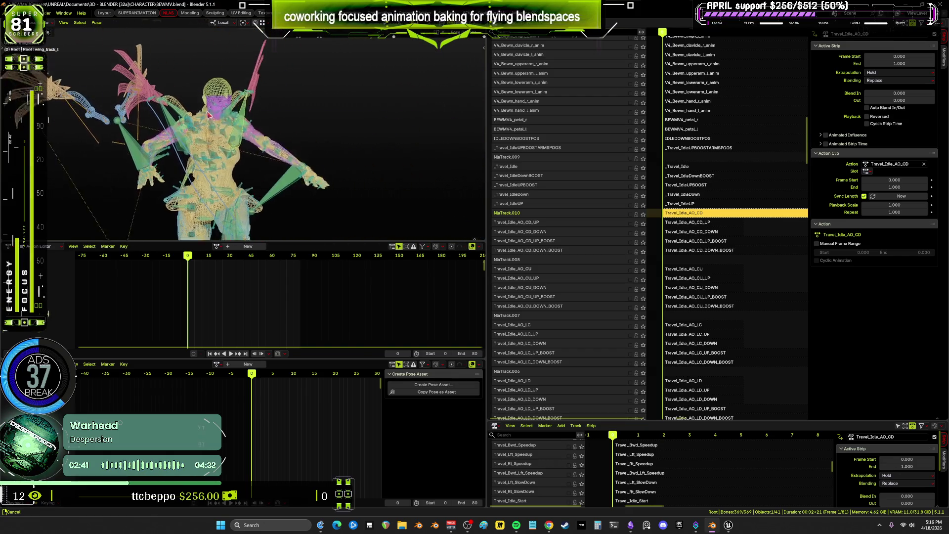
mouse_move(208, 114)
middle_down()
mouse_move(217, 132)
mouse_move(383, 89)
mouse_move(113, 43)
mouse_move(345, 84)
mouse_move(391, 60)
mouse_move(310, 100)
mouse_move(182, 234)
mouse_move(319, 51)
mouse_move(247, 113)
middle_up()
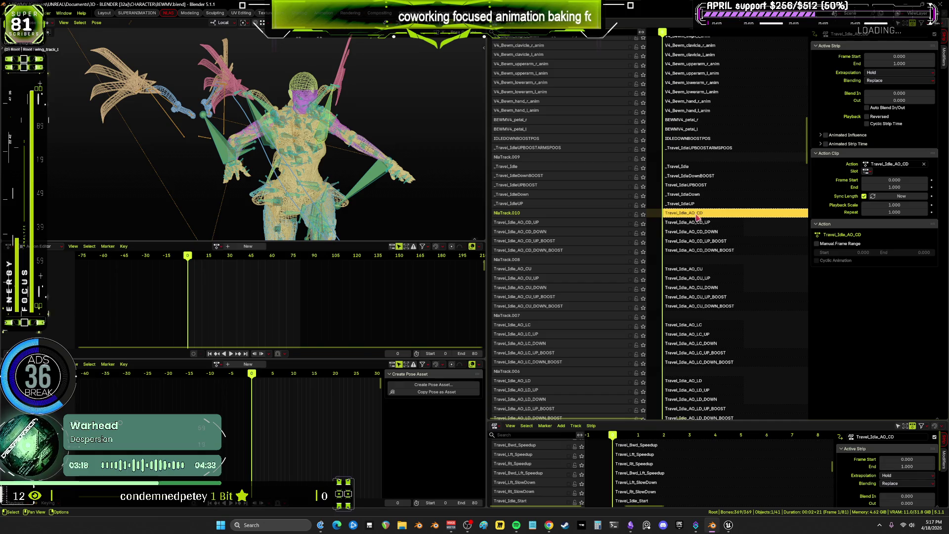
Enlarge the lower NLA editor and pan and zoom to the Wings_Travel_IDLE and Wings_Travel_BOOSTUP tracks
scroll(710, 231, down, 5)
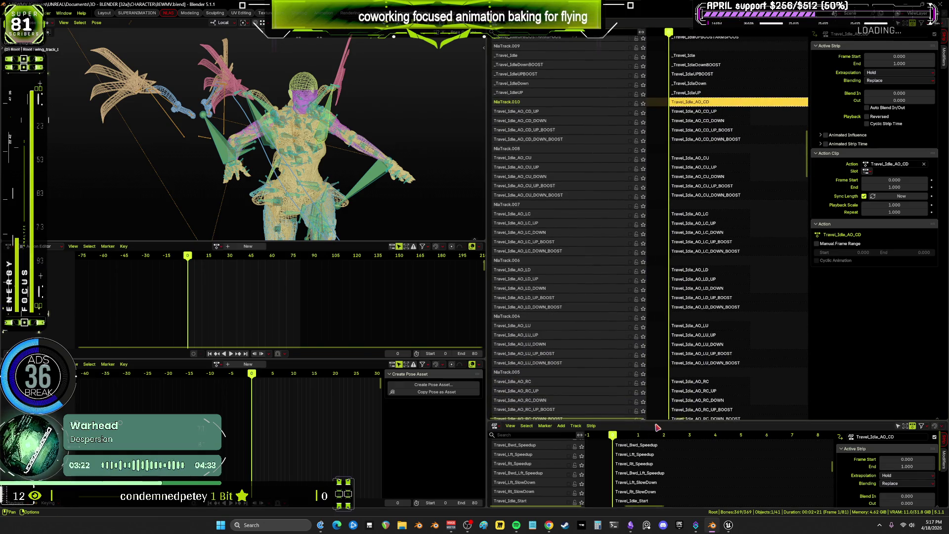
mouse_move(654, 424)
mouse_down()
mouse_move(658, 335)
mouse_move(691, 243)
mouse_up()
mouse_move(699, 318)
middle_down()
mouse_move(717, 443)
mouse_move(732, 275)
mouse_move(746, 378)
mouse_move(718, 328)
middle_up()
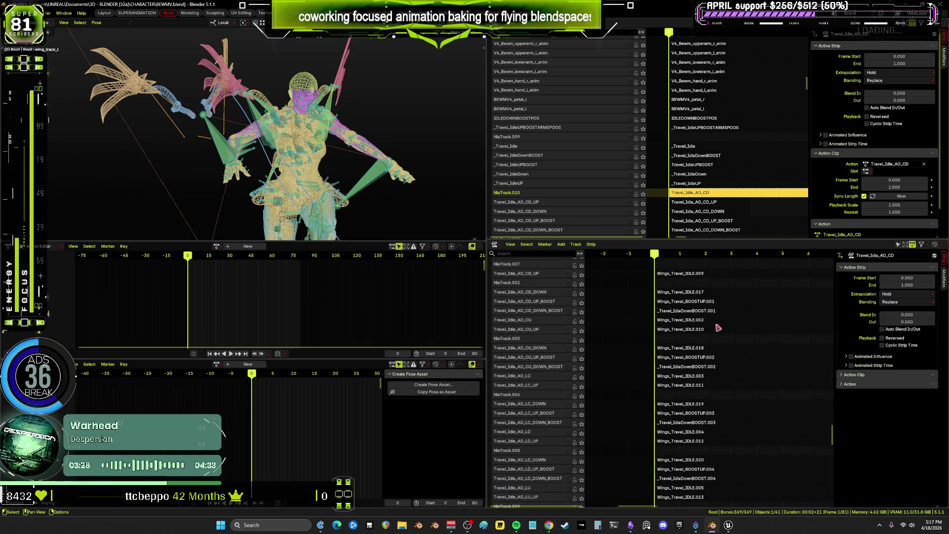
scroll(681, 311, up, 5)
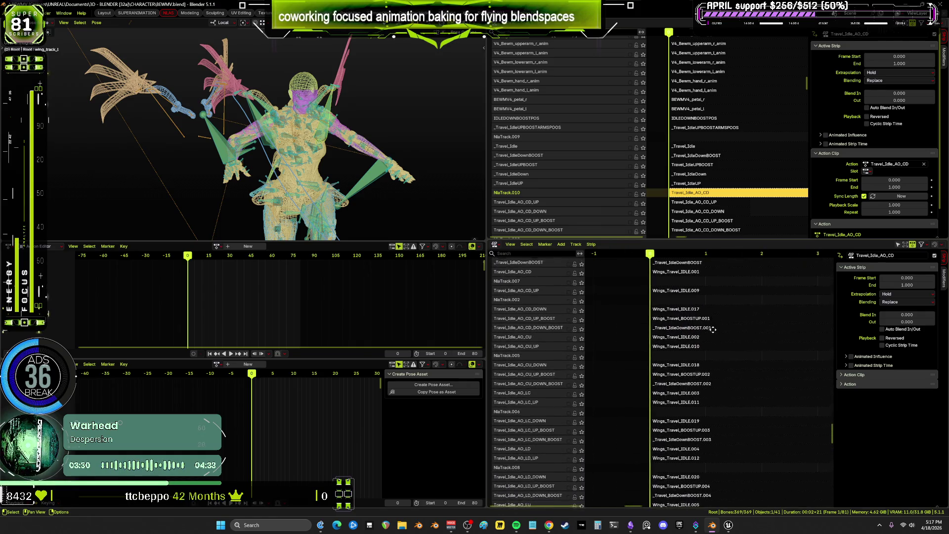
middle_drag(704, 211, 696, 166)
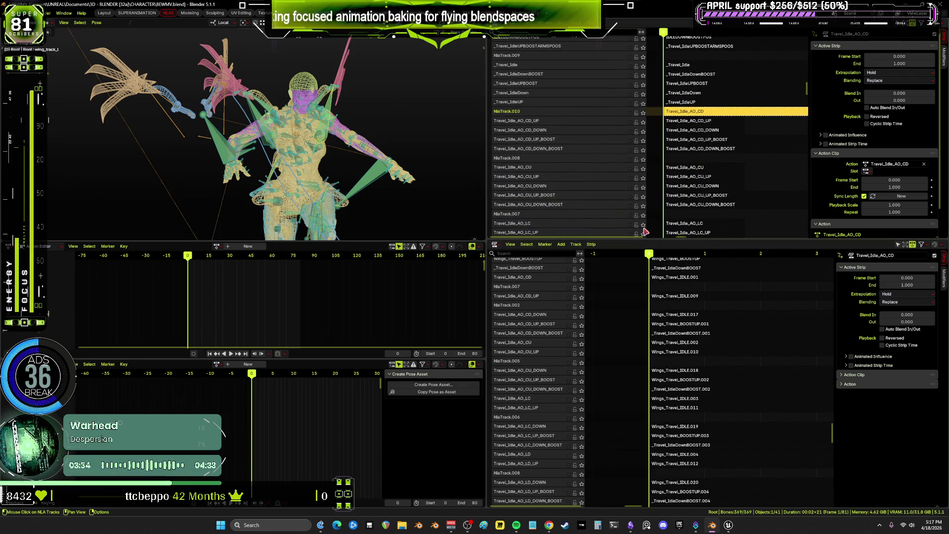
Switch the viewport to Material Preview shading and orbit to view the character's back and wings
middle_drag(169, 186, 279, 193)
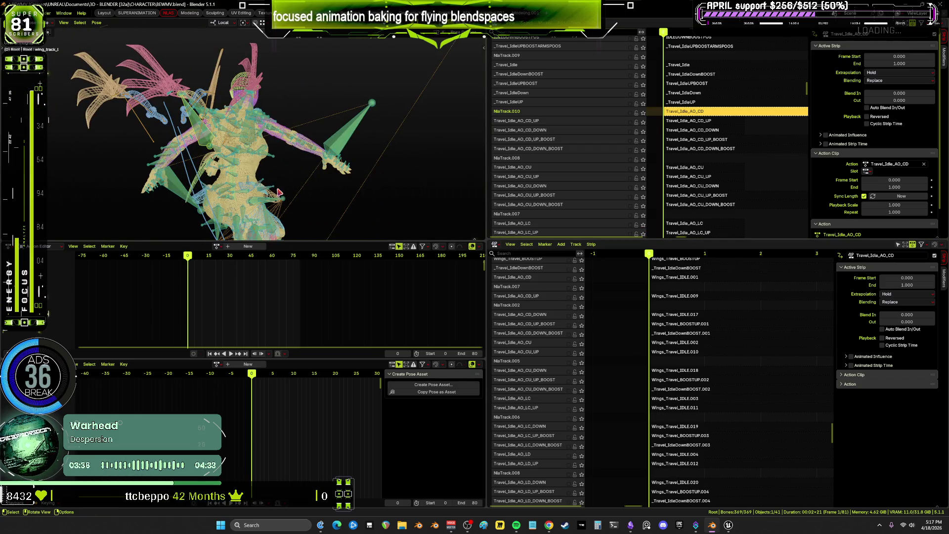
key(shift+z)
scroll(317, 149, up, 5)
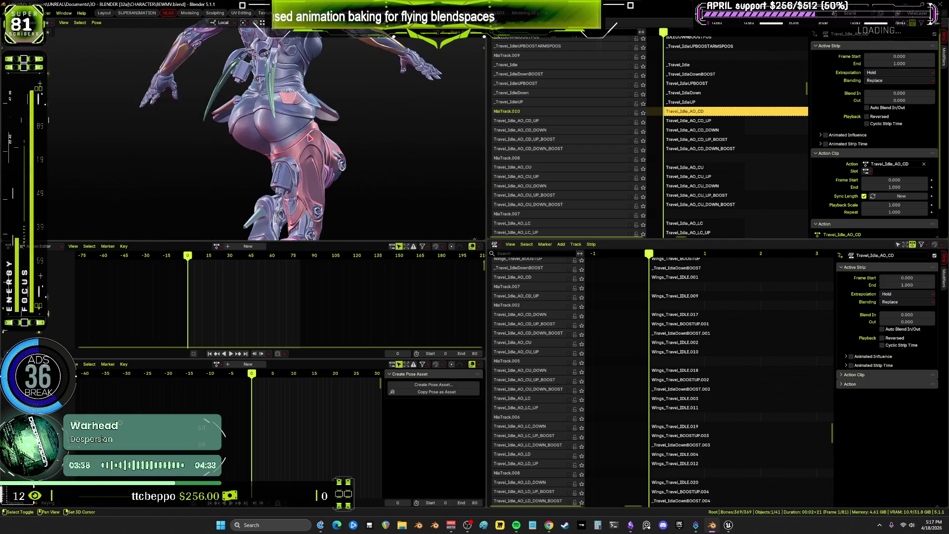
mouse_move(323, 97)
middle_down()
mouse_move(270, 123)
mouse_move(435, 129)
mouse_move(332, 102)
mouse_move(333, 169)
mouse_move(329, 150)
mouse_move(311, 158)
mouse_move(280, 144)
mouse_move(306, 152)
mouse_move(298, 134)
middle_up()
scroll(332, 102, down, 4)
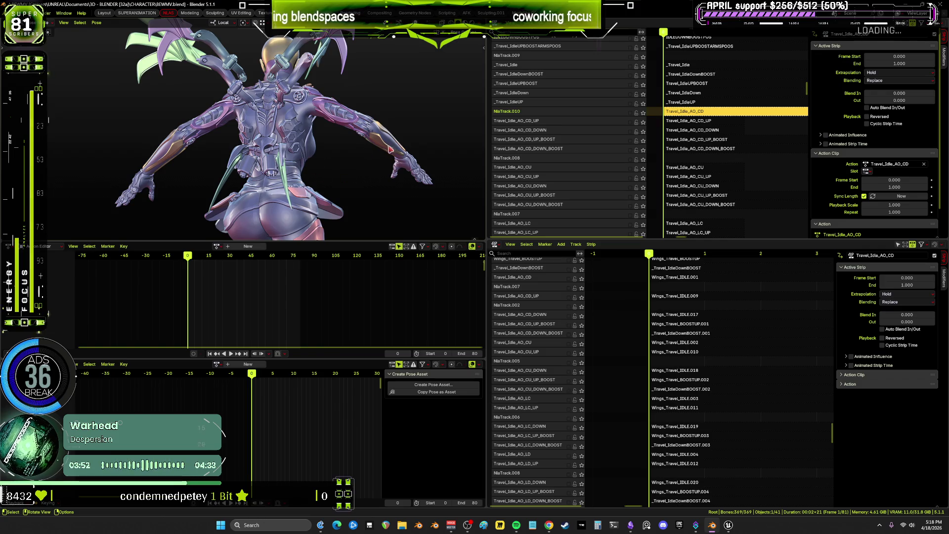
click(565, 525)
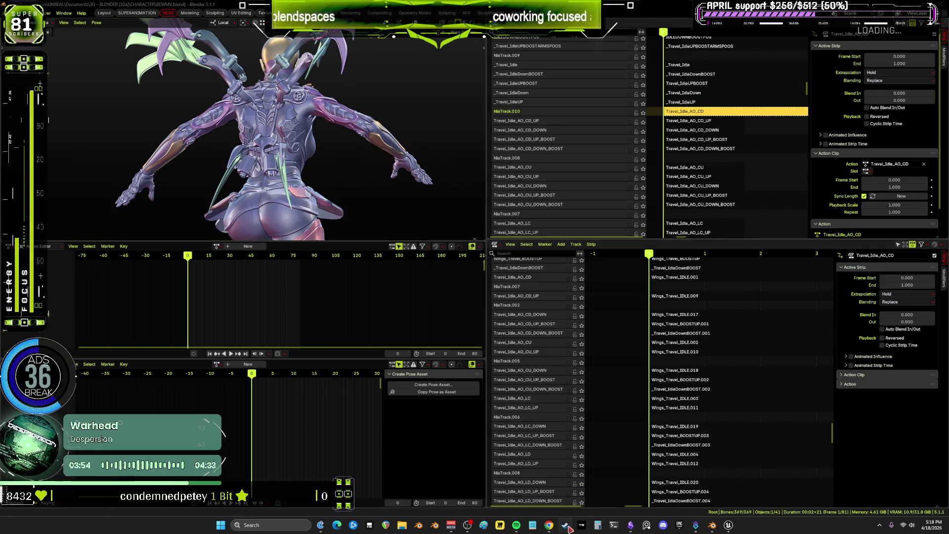
Select Aimlabs in the Steam library and play it
click(341, 202)
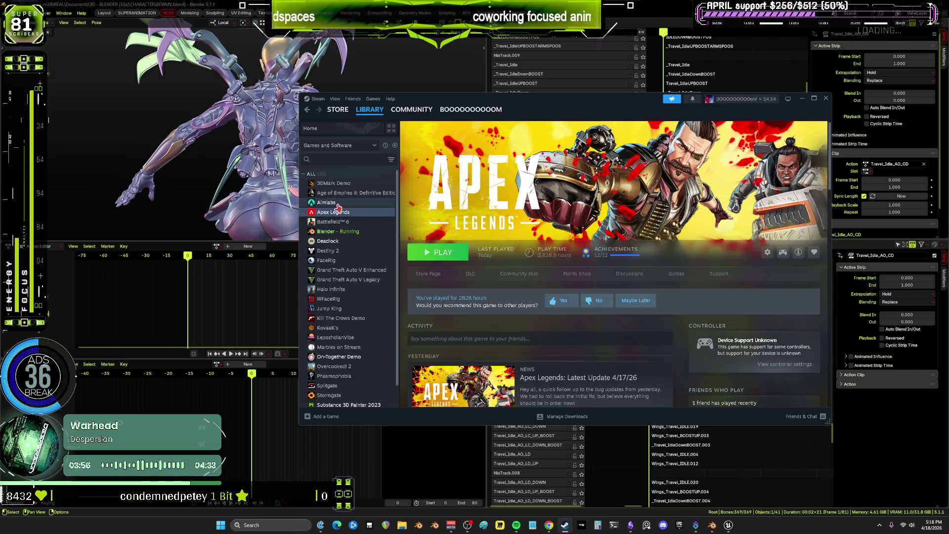
click(450, 256)
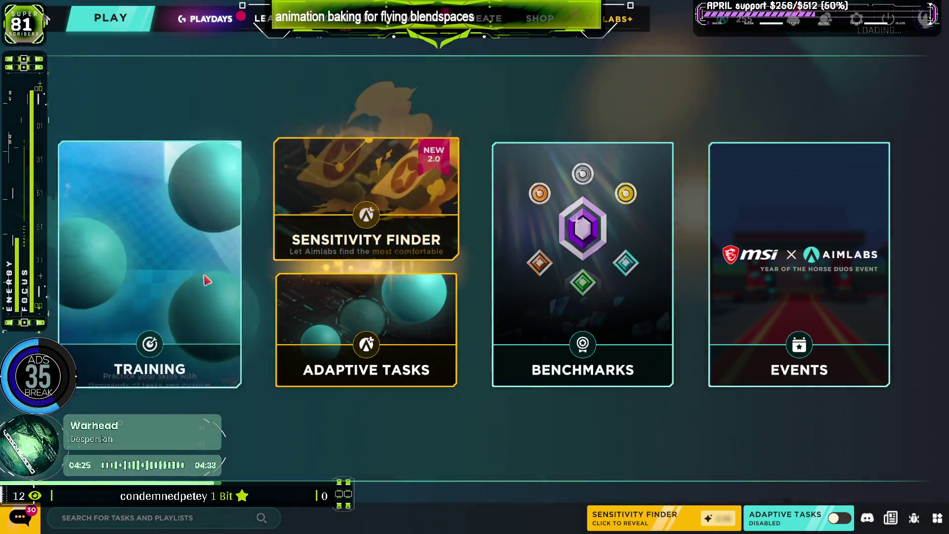
Filter the training tasks by Speed and Cognition, then start DecisionShot (Speed)
click(206, 277)
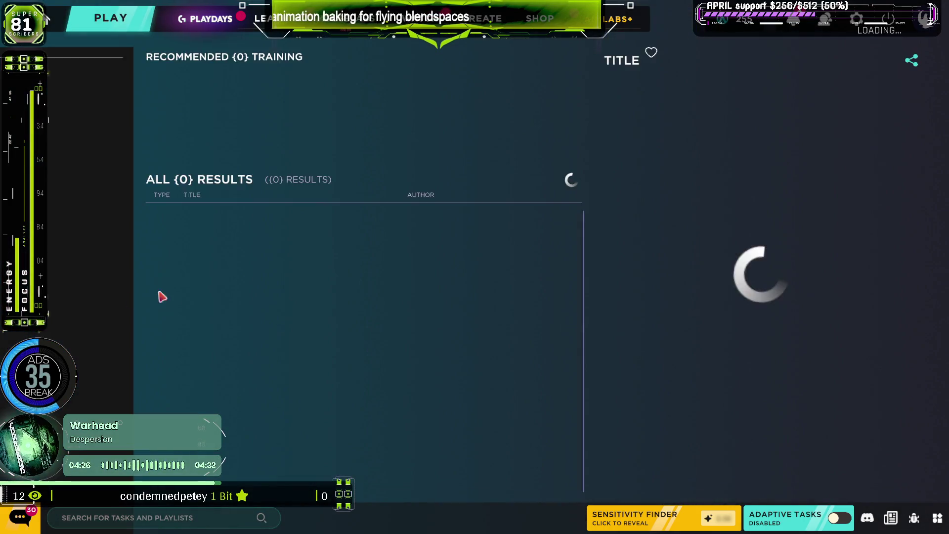
scroll(63, 275, down, 5)
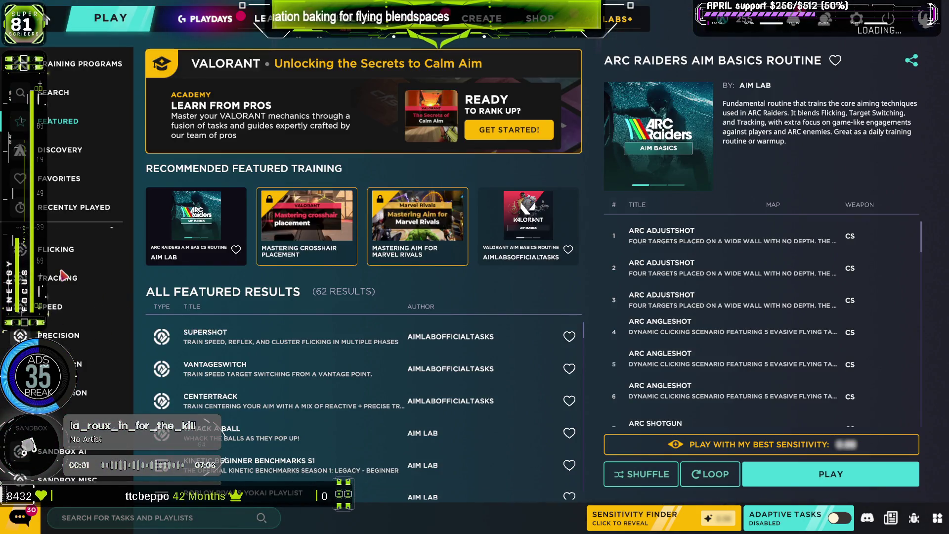
click(53, 307)
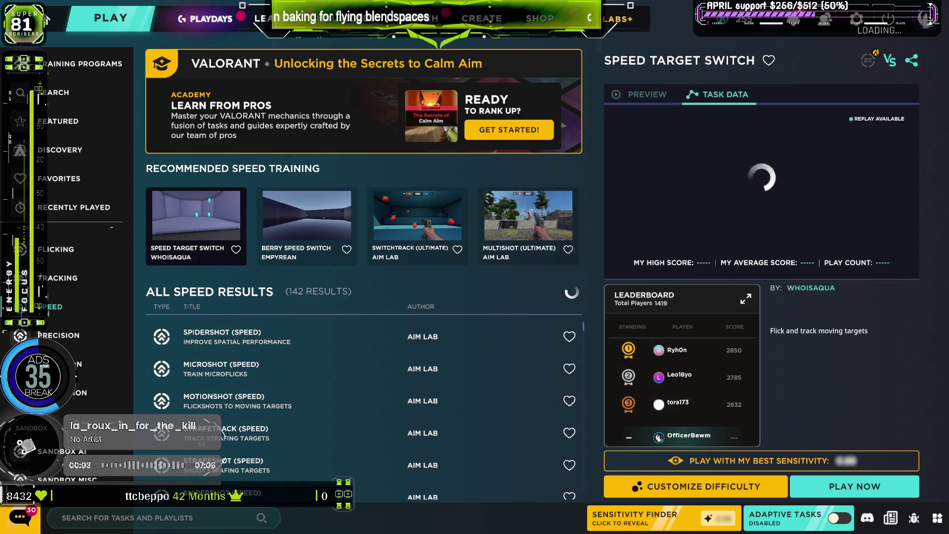
click(59, 393)
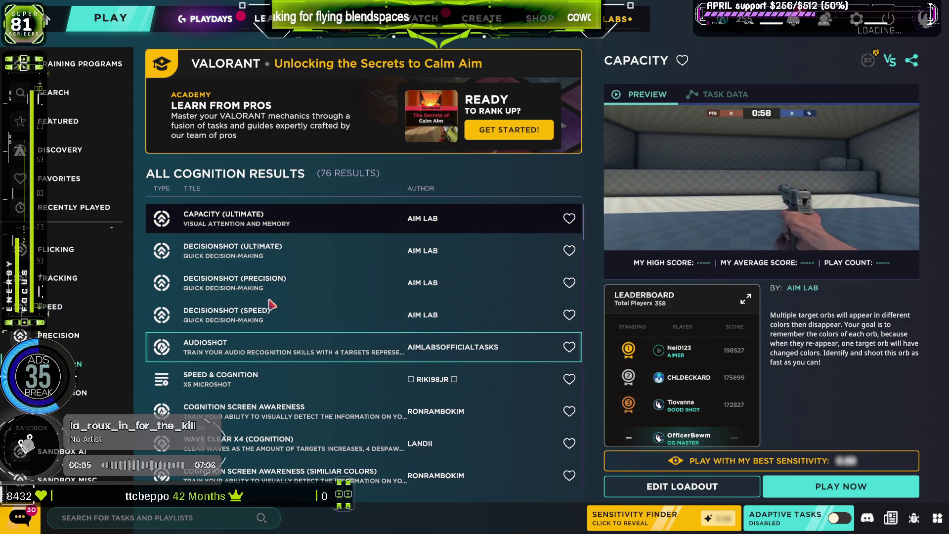
double_click(277, 321)
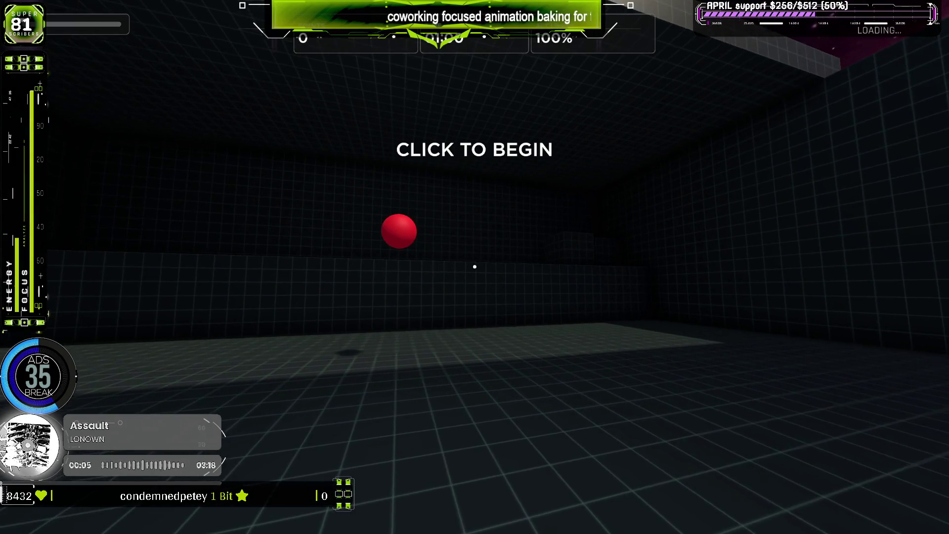
Shoot the red and blue Decisionshot targets to about 36,500 points, then pause the task
click(474, 267)
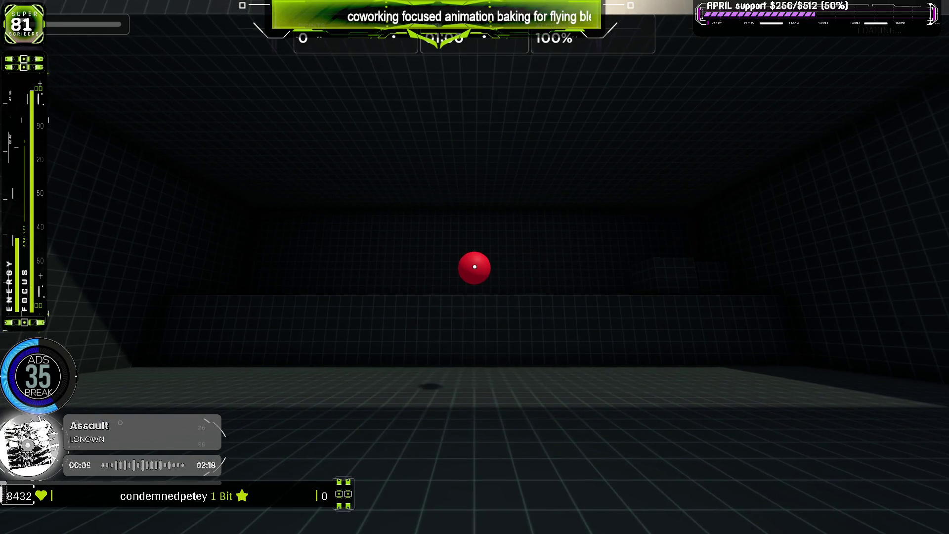
click(475, 266)
click(475, 267)
click(474, 267)
click(474, 267)
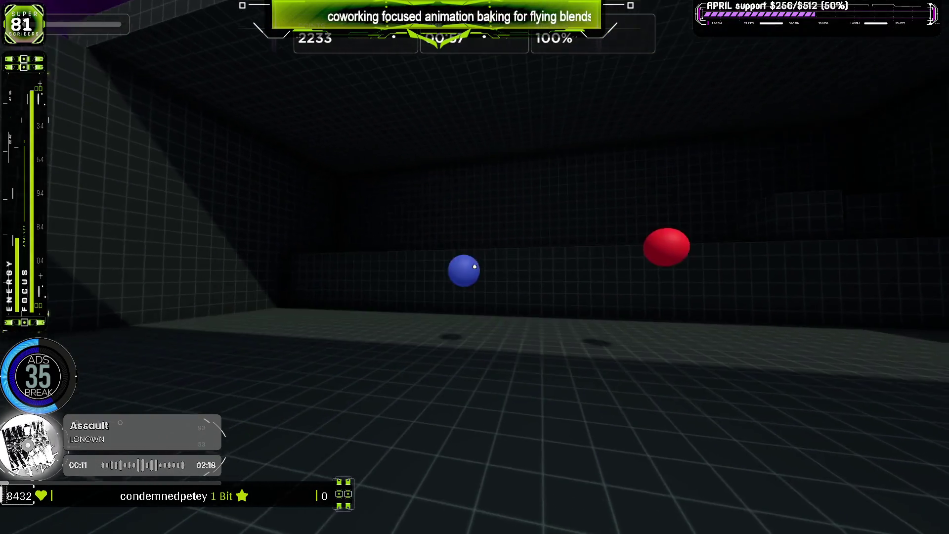
click(475, 267)
click(475, 267)
click(474, 267)
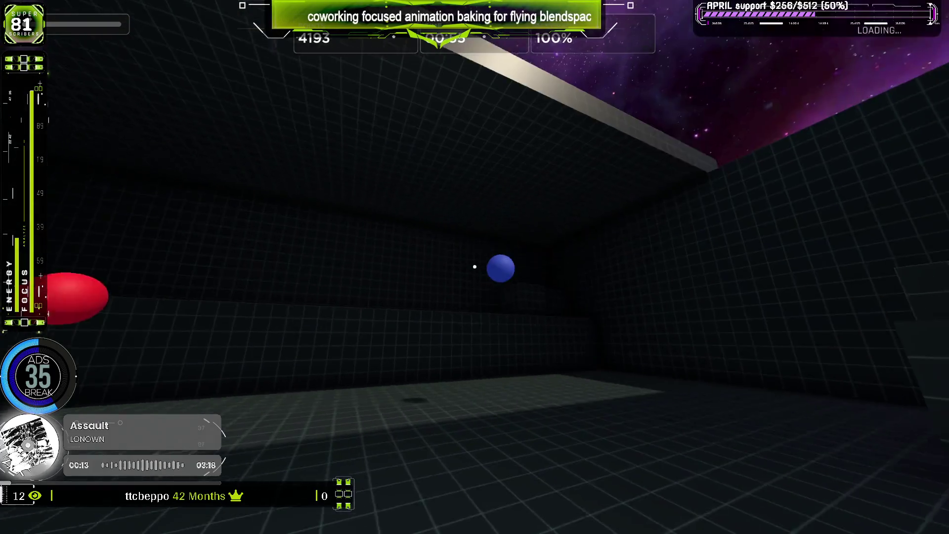
click(474, 267)
click(474, 267)
click(474, 266)
click(475, 267)
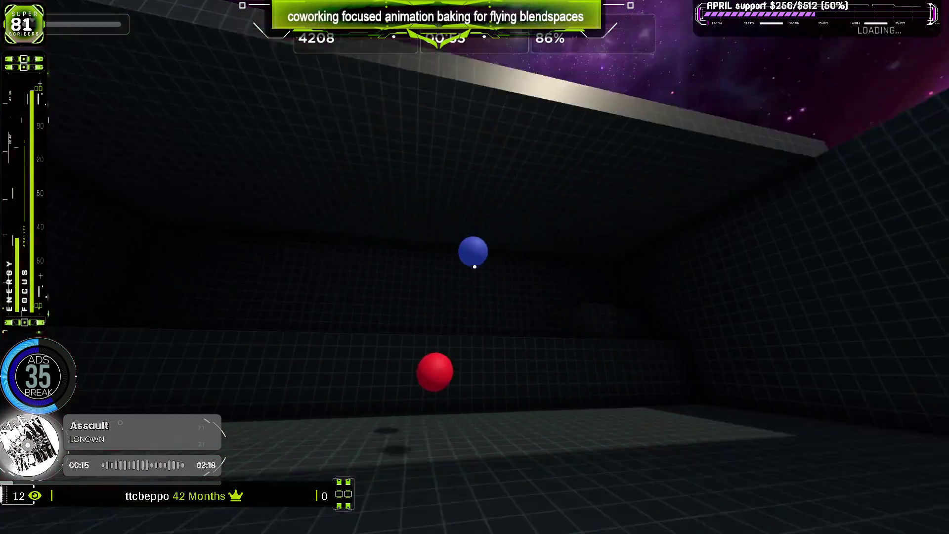
click(474, 267)
click(474, 266)
click(474, 267)
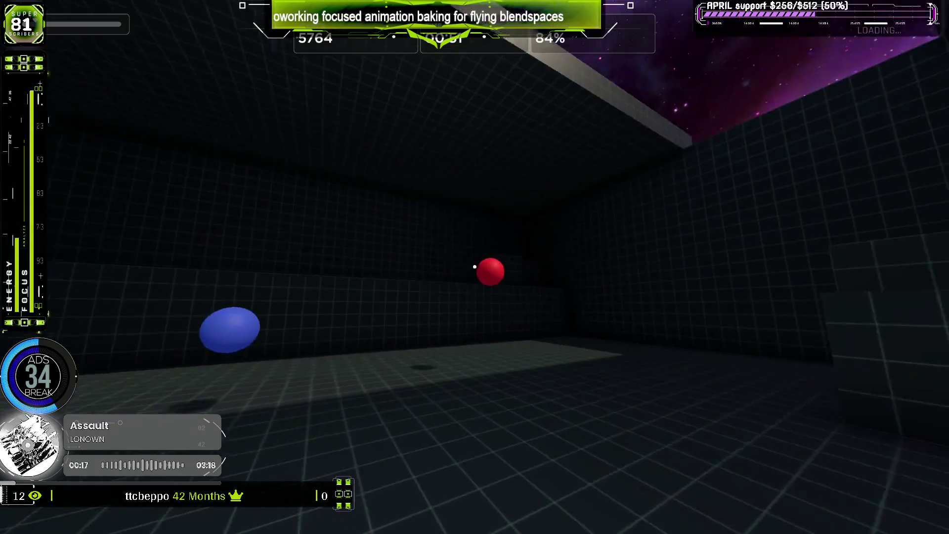
click(475, 267)
click(474, 267)
click(475, 267)
click(475, 267)
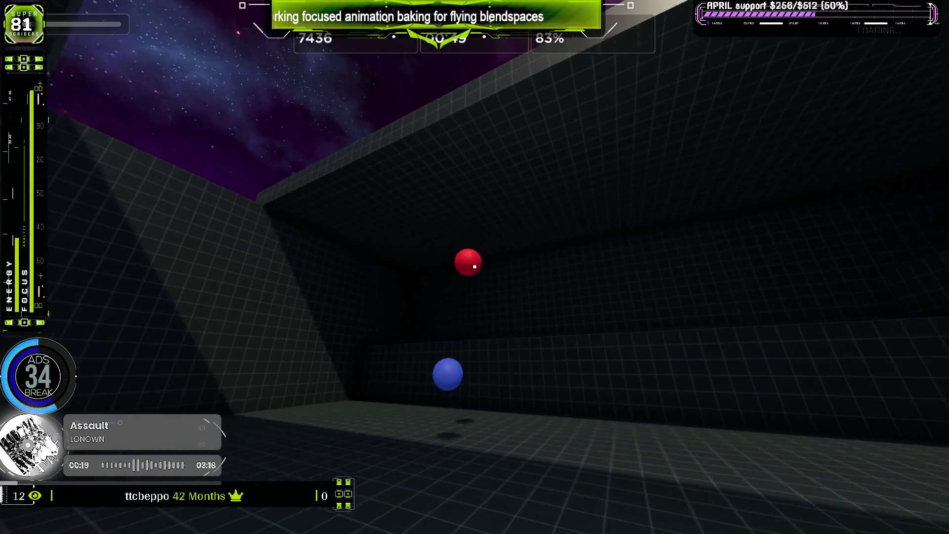
click(475, 267)
click(475, 267)
click(475, 266)
click(474, 267)
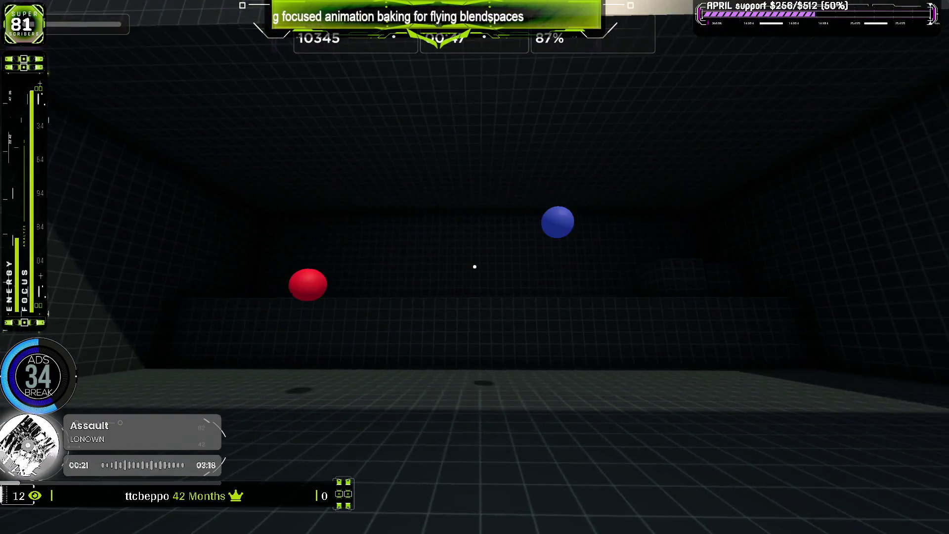
click(475, 267)
click(474, 267)
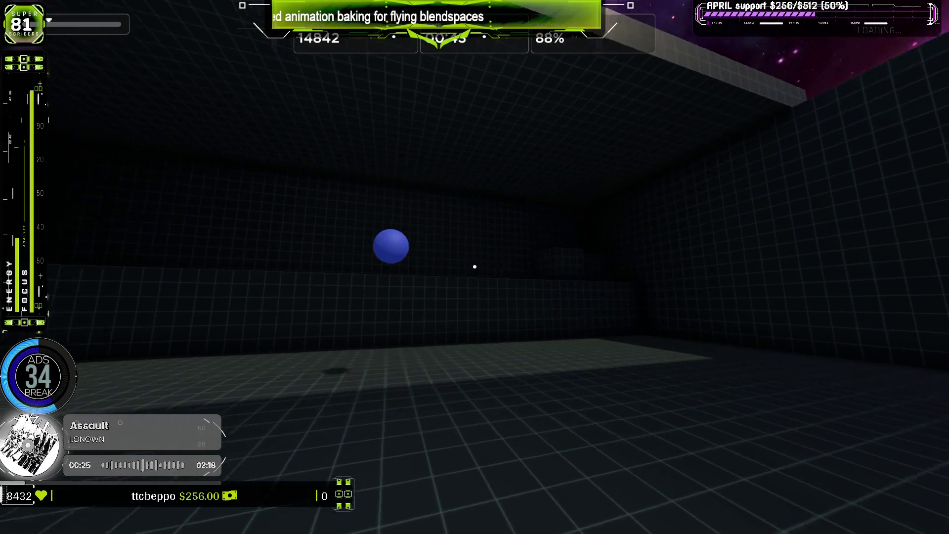
click(474, 267)
click(475, 266)
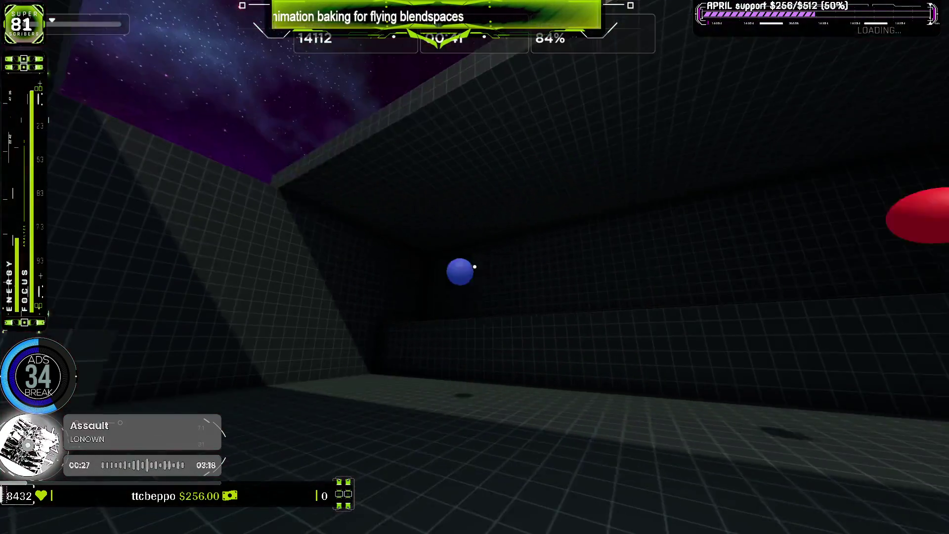
click(475, 267)
click(474, 267)
click(474, 266)
click(475, 267)
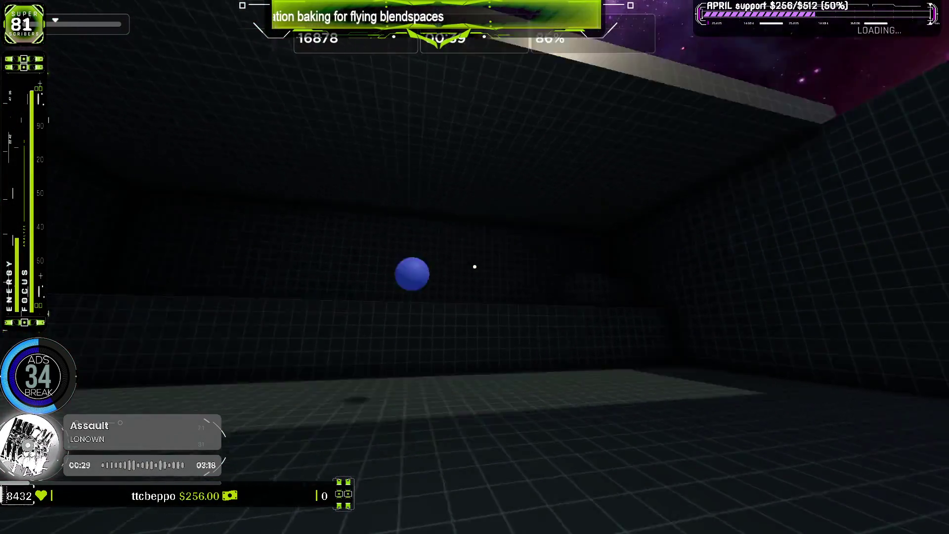
click(475, 267)
click(474, 267)
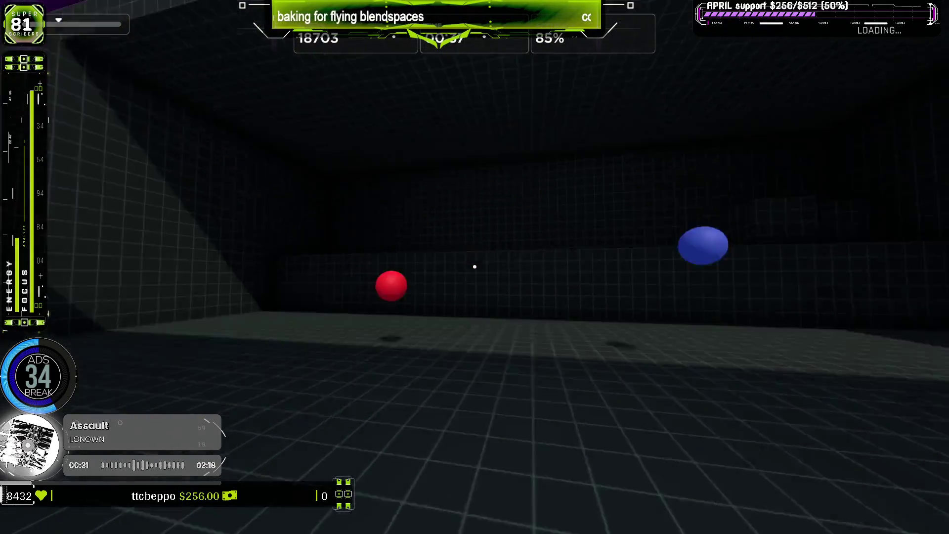
click(474, 267)
click(474, 267)
click(475, 267)
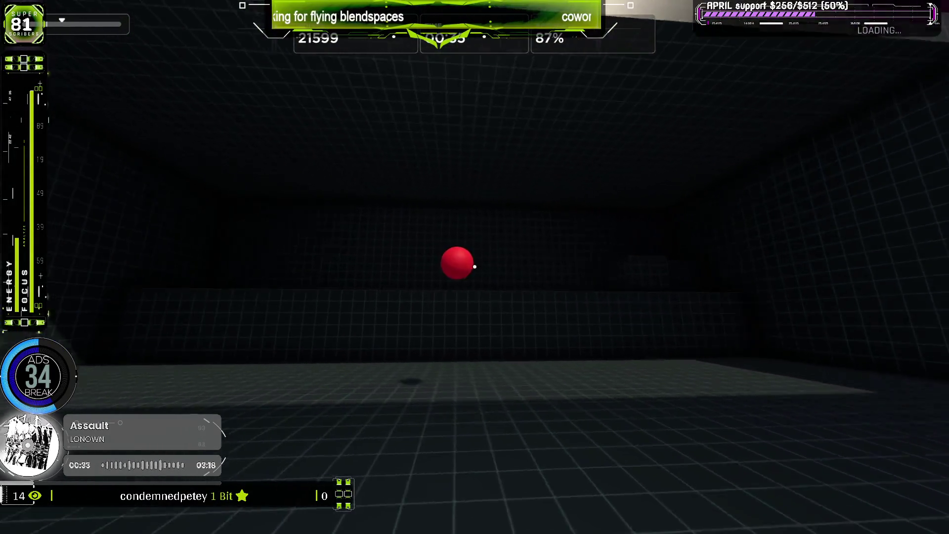
click(475, 267)
click(474, 267)
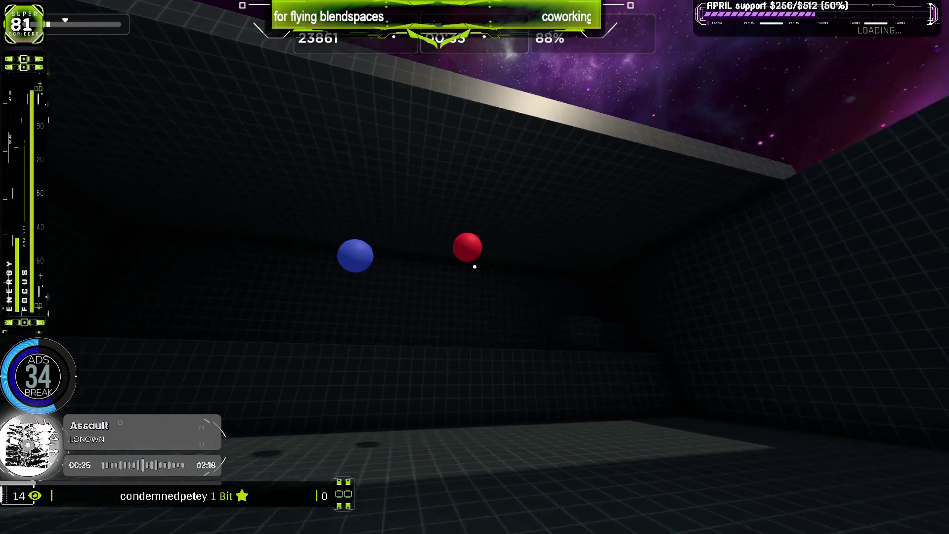
click(475, 267)
click(474, 266)
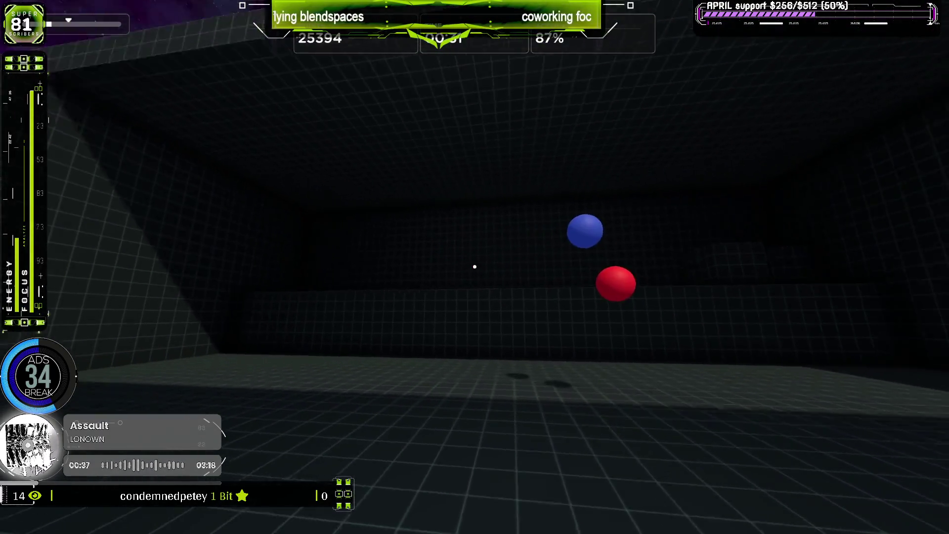
click(474, 266)
click(475, 267)
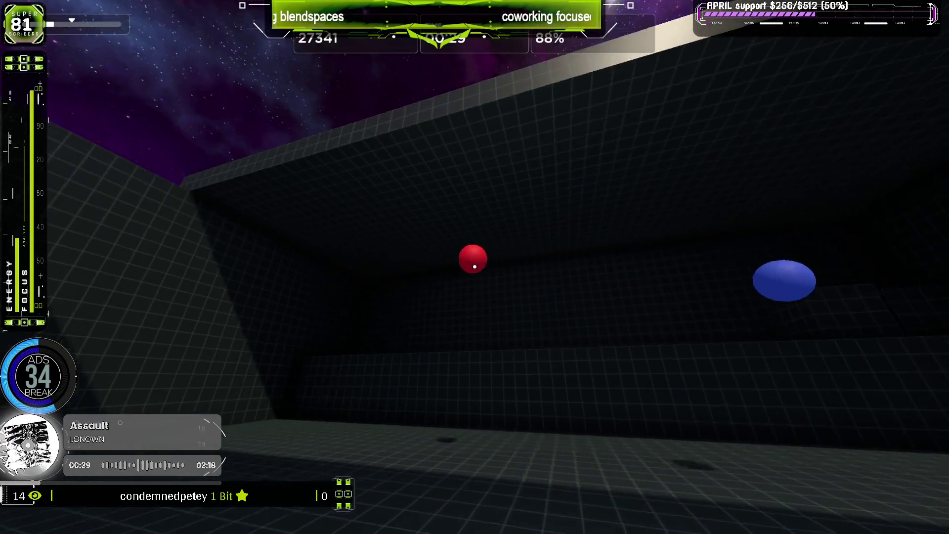
click(474, 267)
click(474, 267)
click(474, 267)
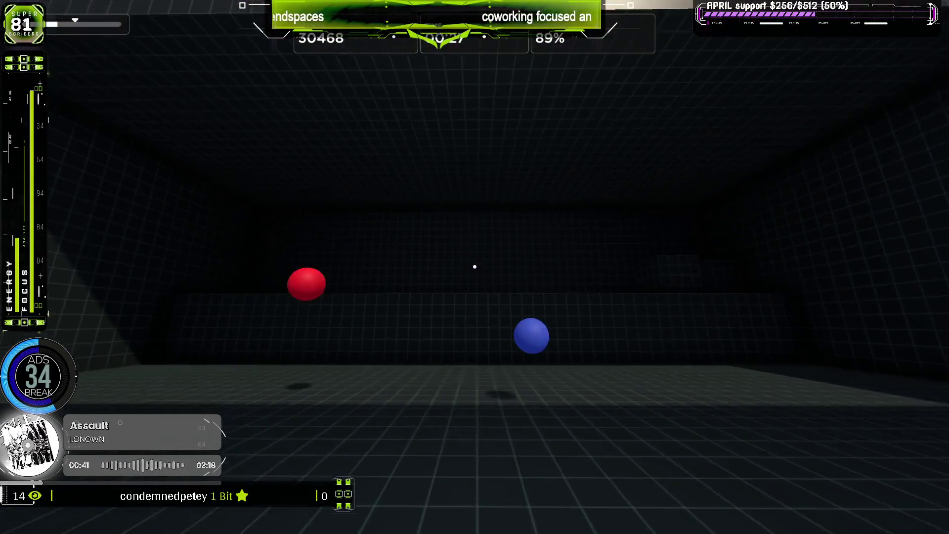
click(474, 267)
click(475, 267)
click(475, 267)
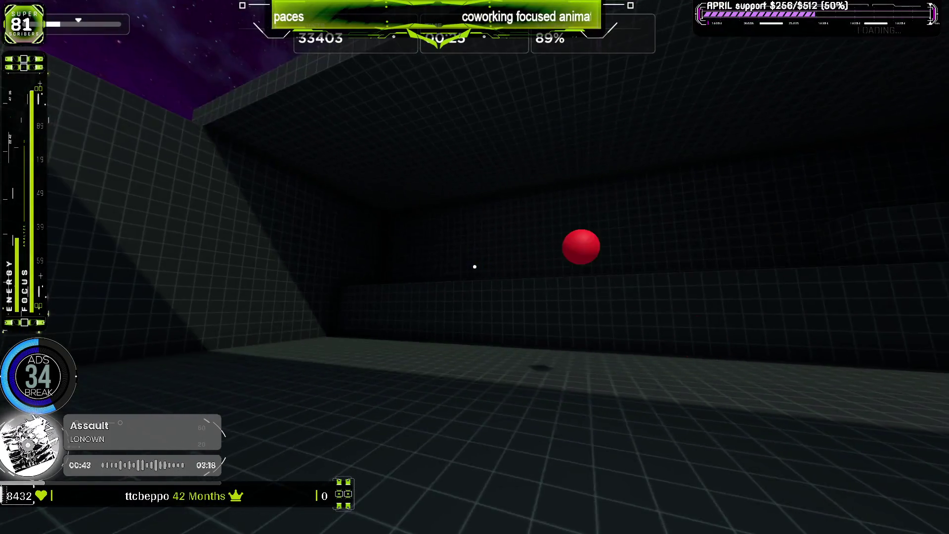
click(475, 266)
click(474, 267)
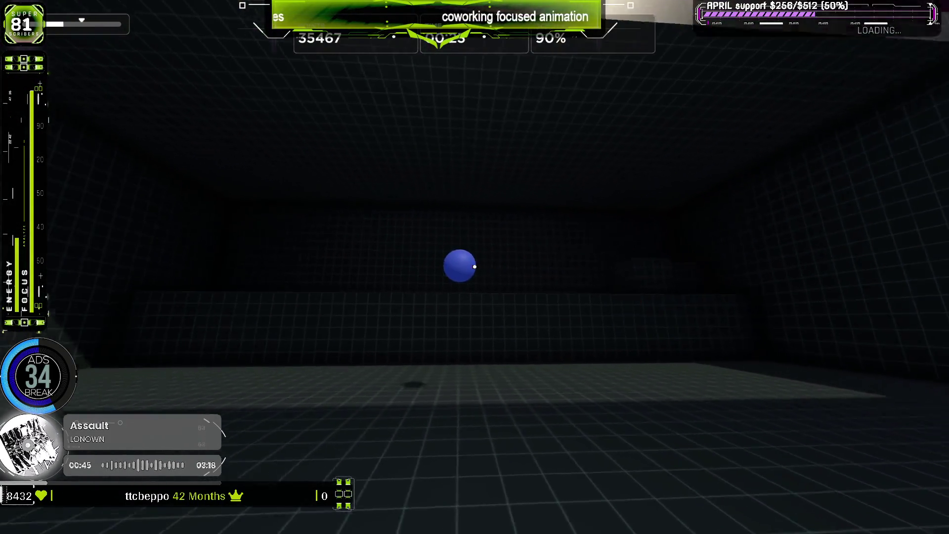
click(474, 267)
click(475, 267)
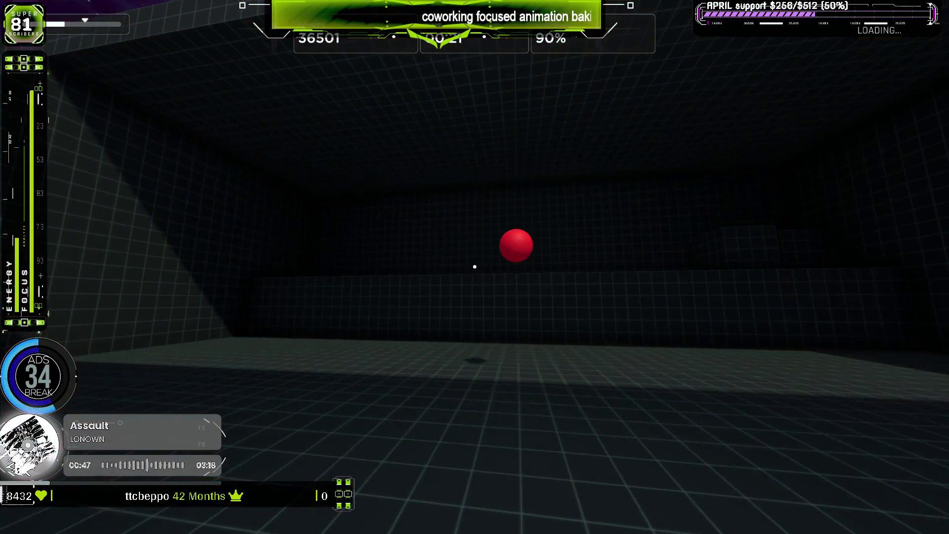
key(Escape)
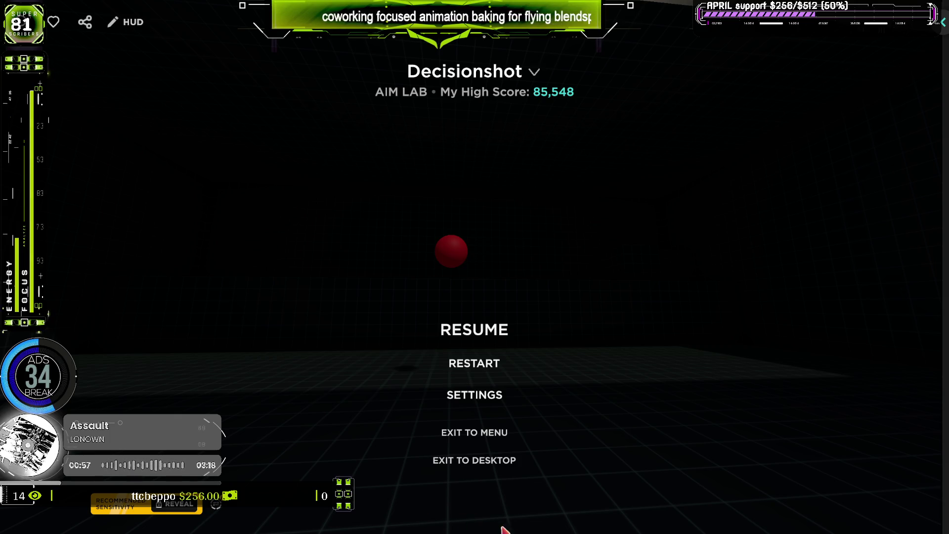
Restart the Decisionshot task and begin a fresh run
click(467, 363)
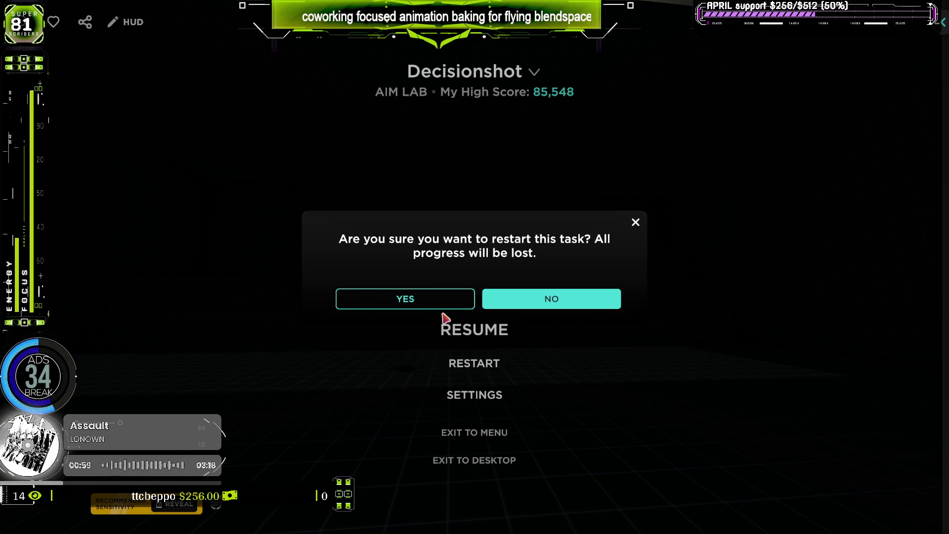
click(431, 302)
click(474, 267)
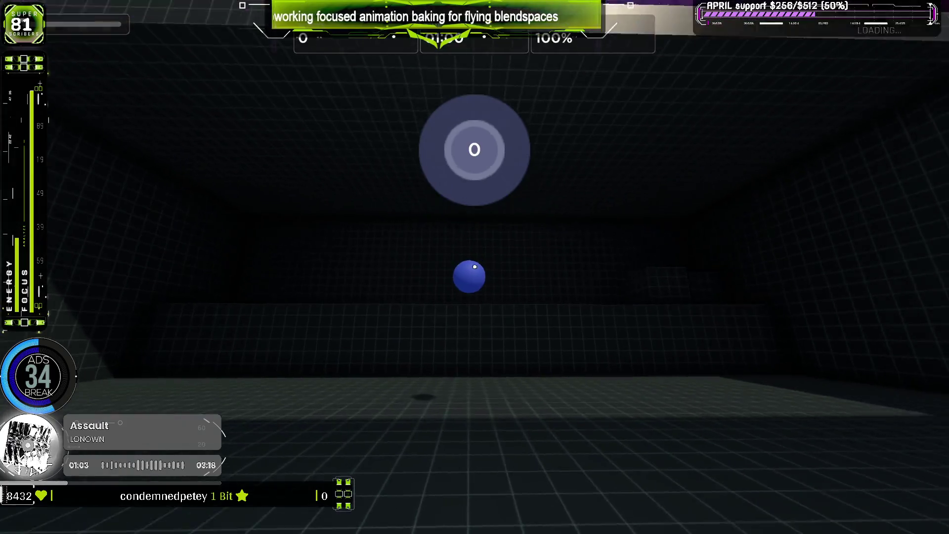
Shoot red and blue targets until time expires, ending at 63,004 points with 90.3% accuracy
click(474, 267)
click(474, 267)
click(475, 267)
click(475, 267)
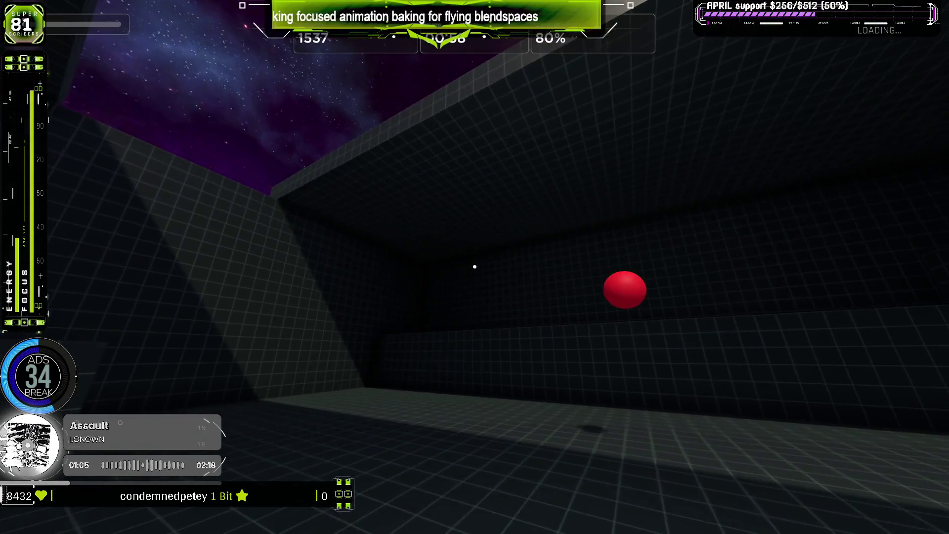
click(474, 267)
click(474, 267)
click(474, 267)
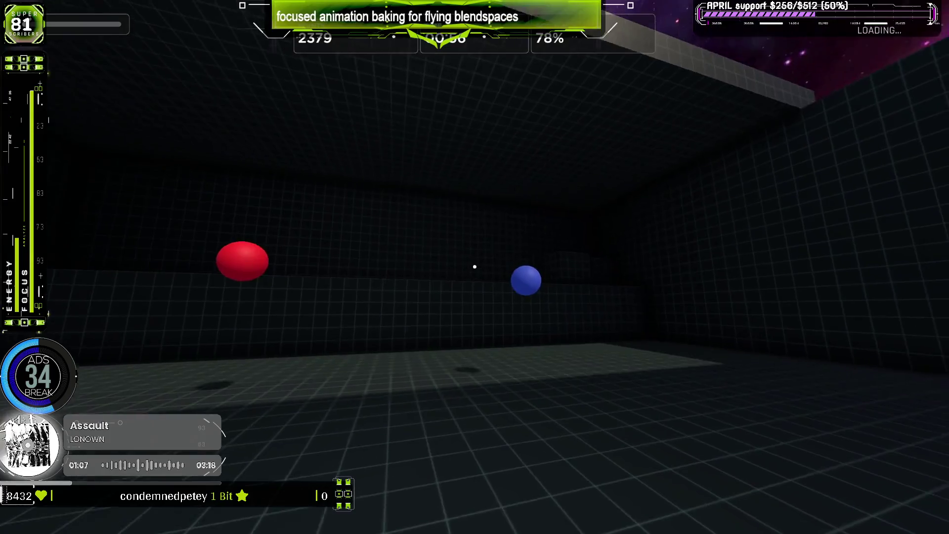
click(475, 267)
click(475, 267)
click(475, 267)
click(474, 267)
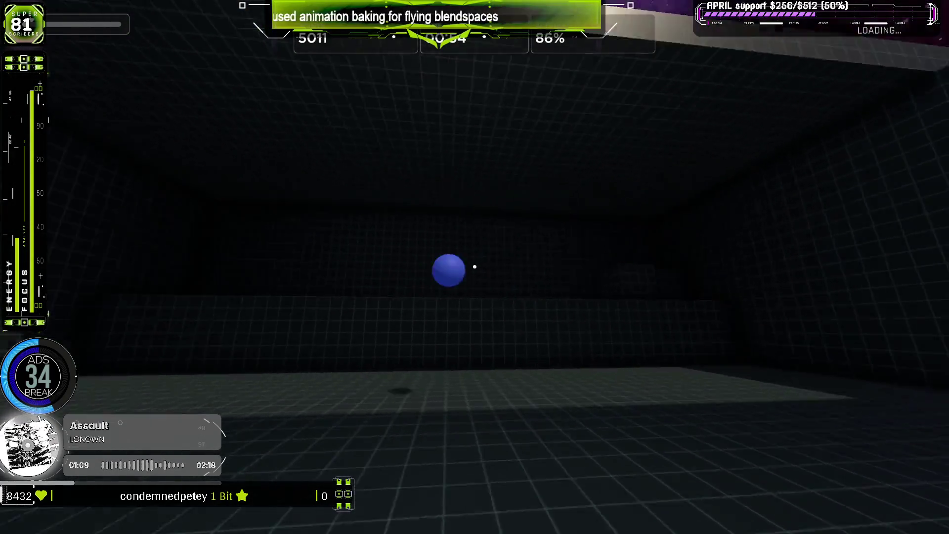
click(475, 267)
click(474, 267)
click(474, 267)
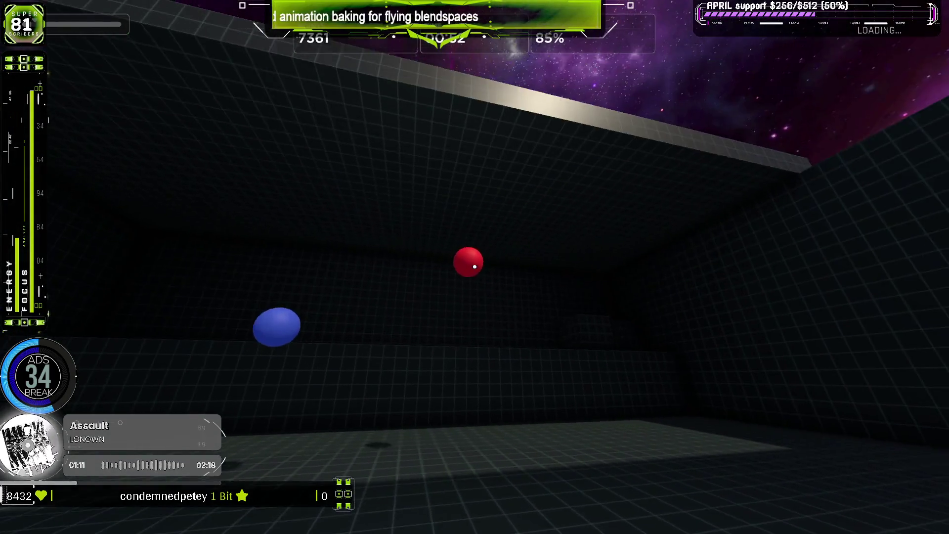
click(474, 267)
click(475, 267)
click(474, 267)
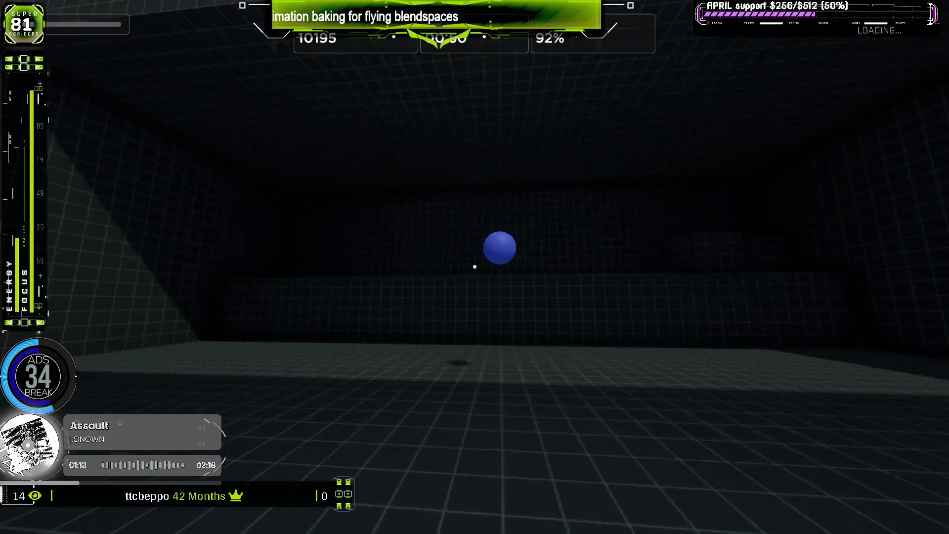
click(475, 267)
click(475, 267)
click(474, 267)
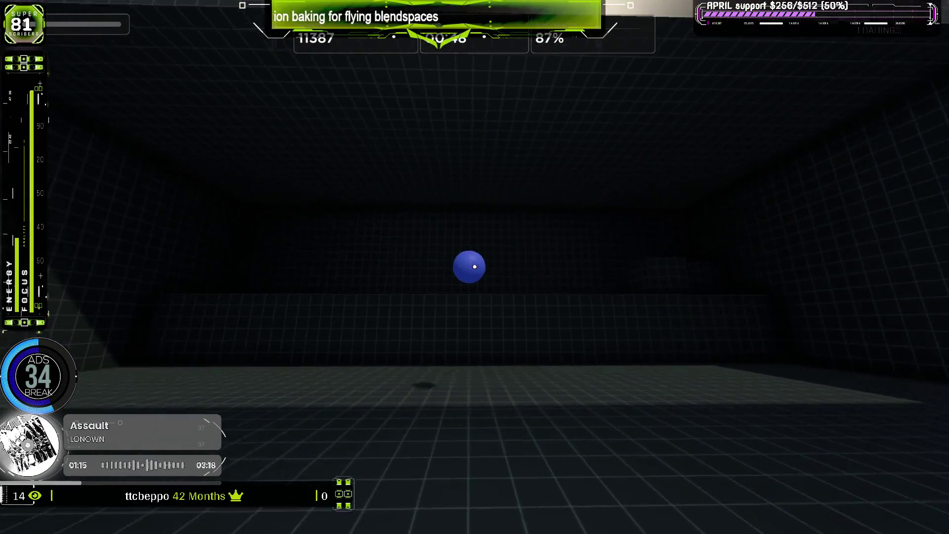
click(474, 267)
click(474, 267)
click(474, 267)
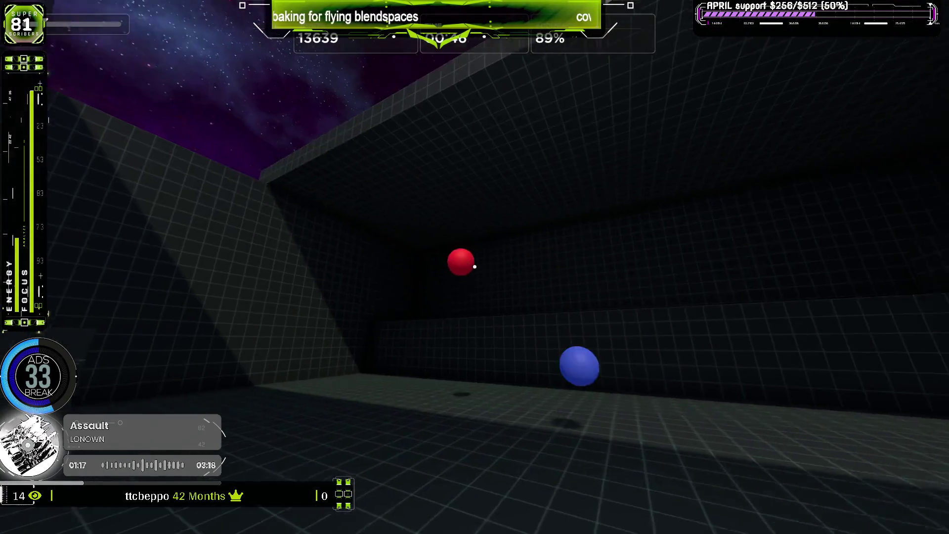
click(475, 267)
click(474, 267)
click(474, 267)
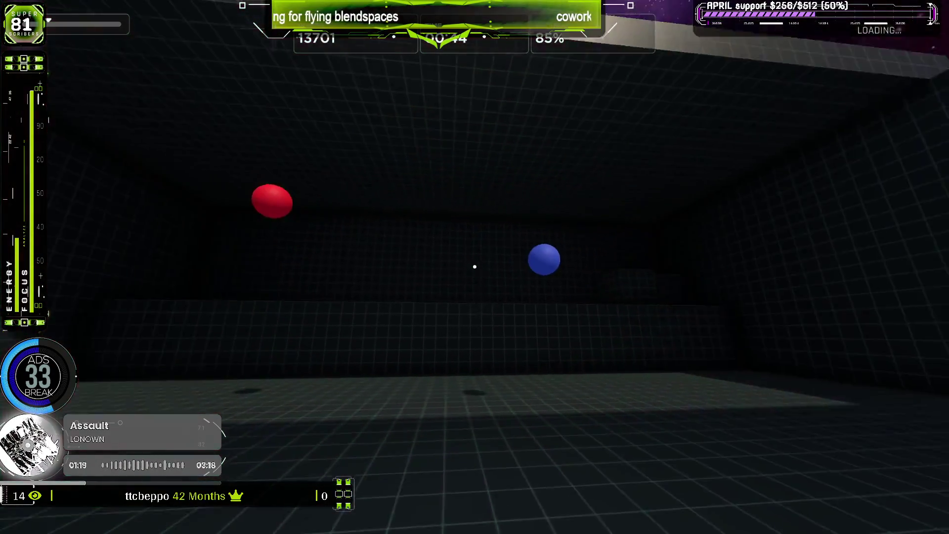
click(475, 267)
click(474, 267)
click(474, 267)
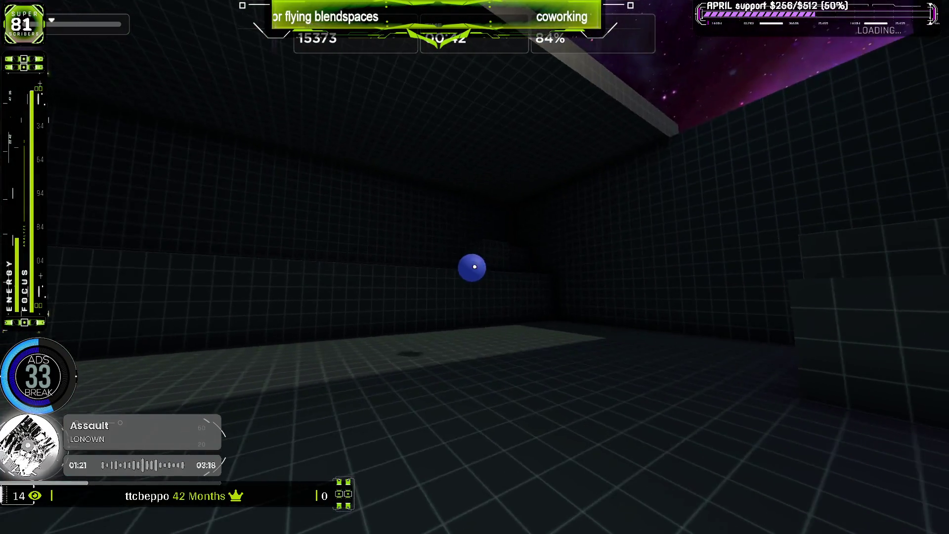
click(474, 267)
click(475, 267)
click(474, 267)
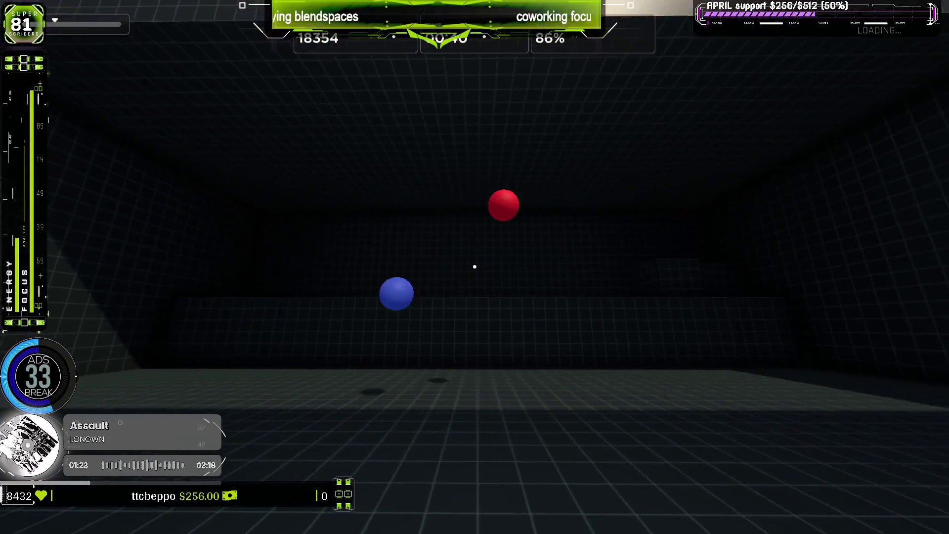
click(475, 267)
click(475, 266)
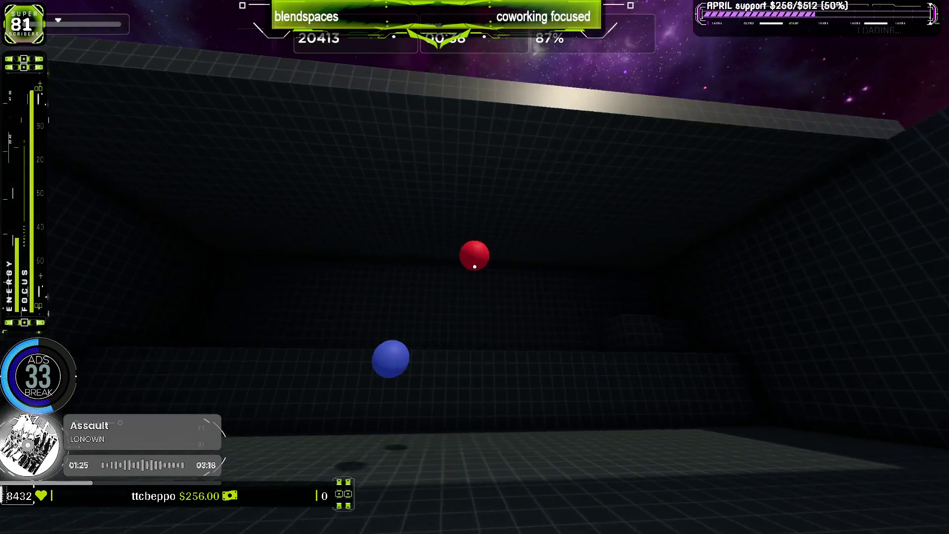
click(474, 267)
click(474, 267)
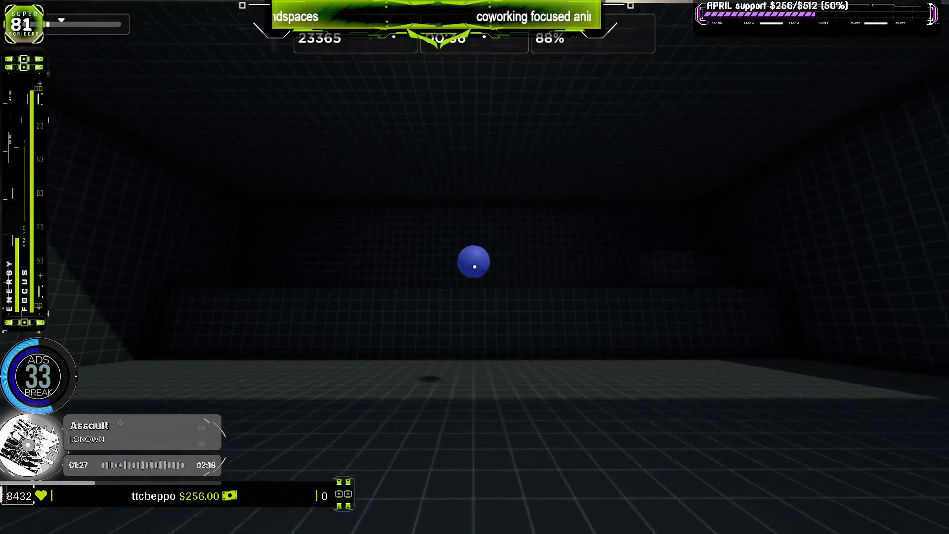
click(475, 267)
click(475, 267)
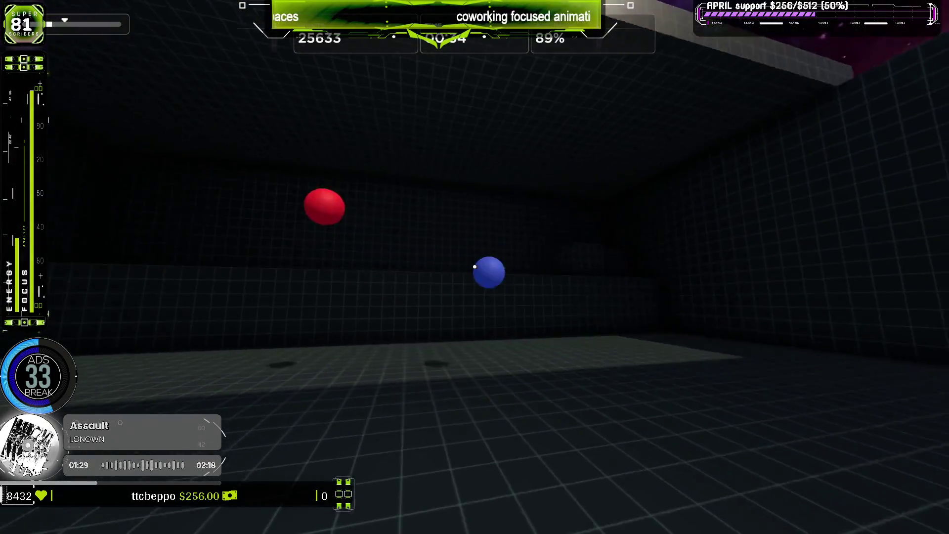
click(474, 266)
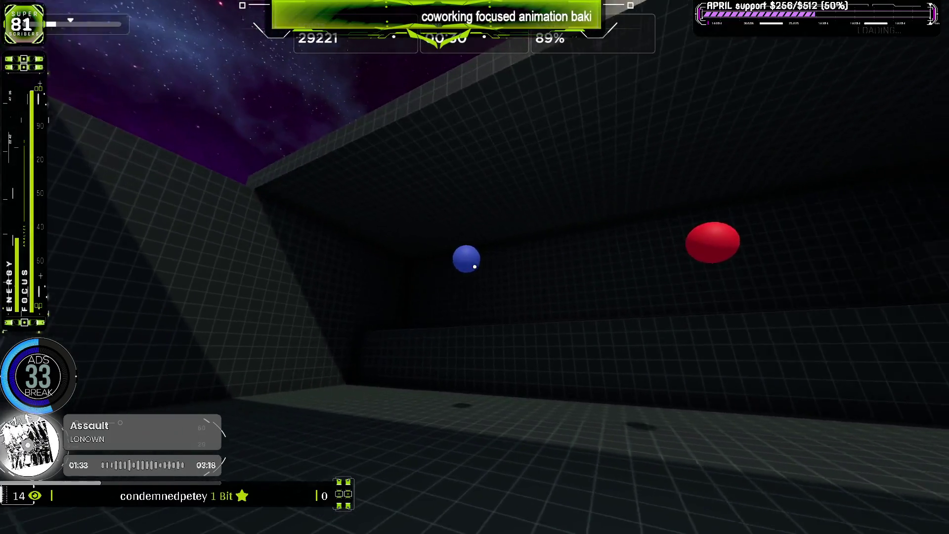
click(474, 267)
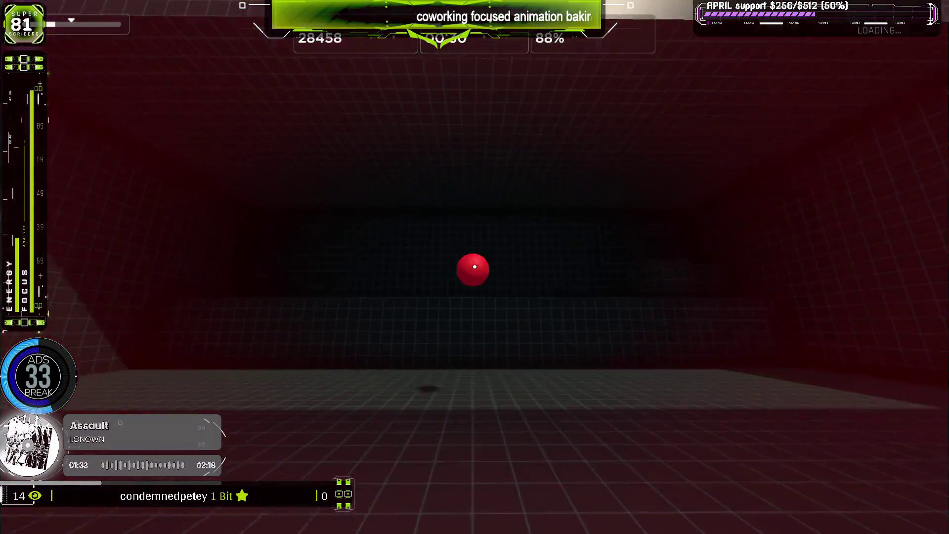
click(474, 266)
click(475, 267)
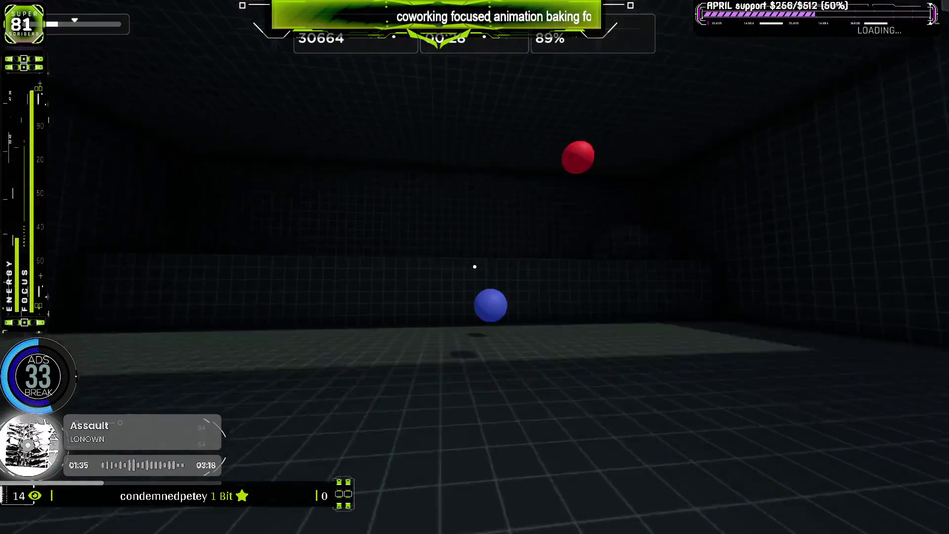
click(475, 267)
click(475, 266)
click(474, 267)
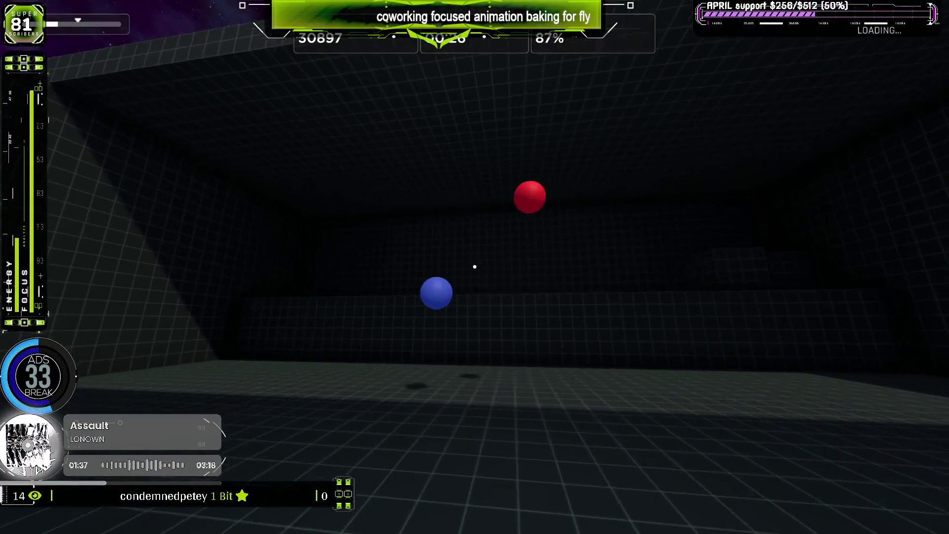
click(474, 267)
click(475, 267)
click(474, 267)
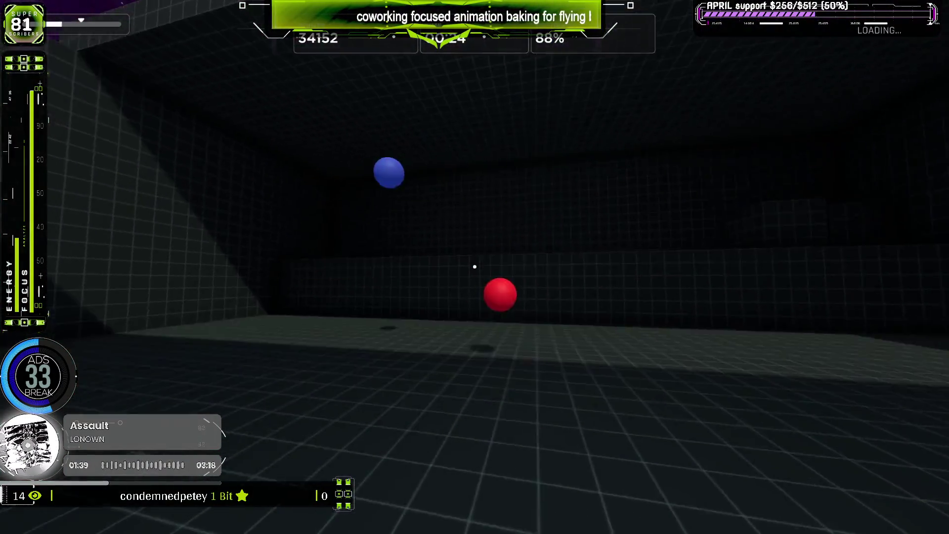
click(474, 267)
click(474, 266)
click(474, 267)
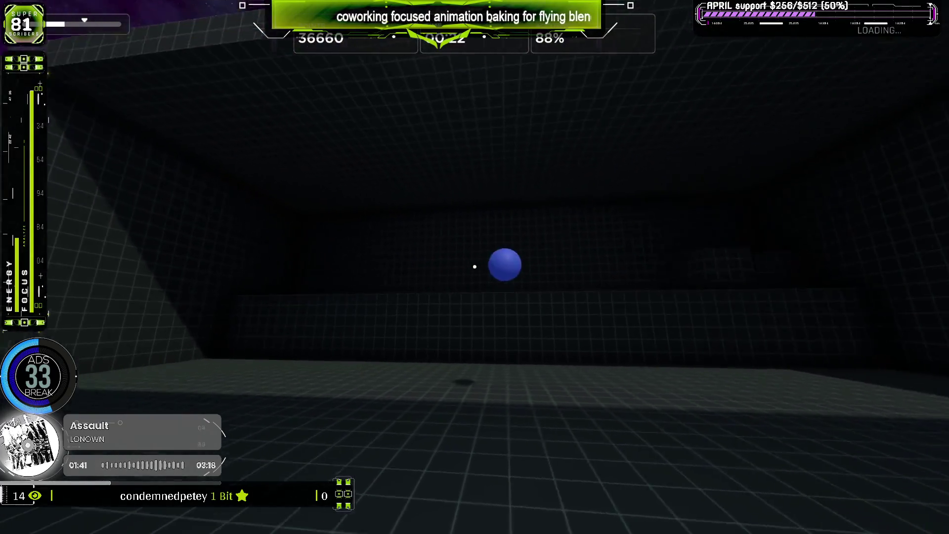
click(475, 267)
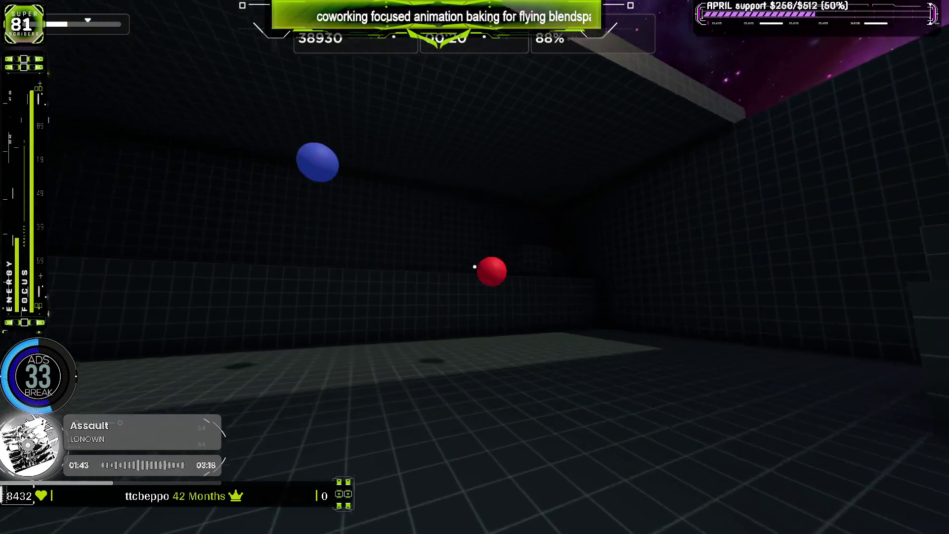
click(474, 267)
click(474, 267)
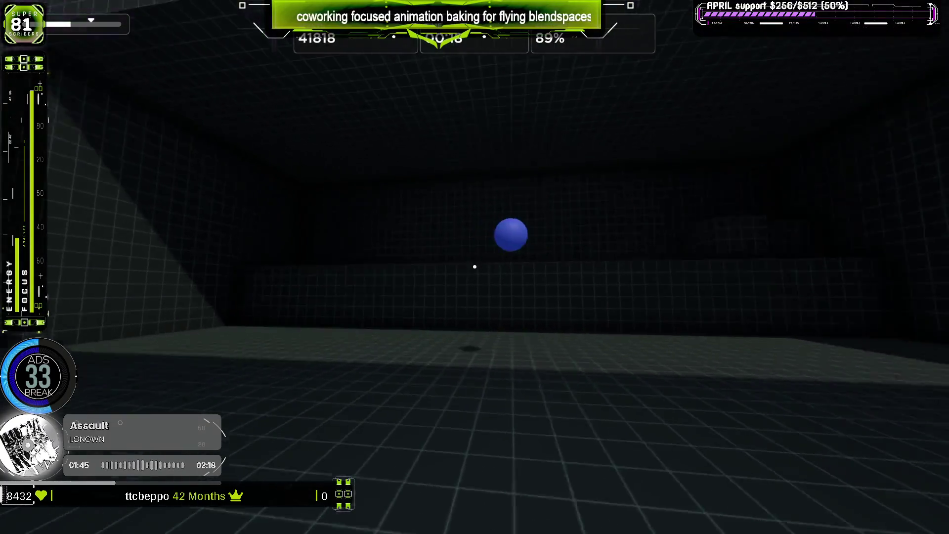
click(475, 267)
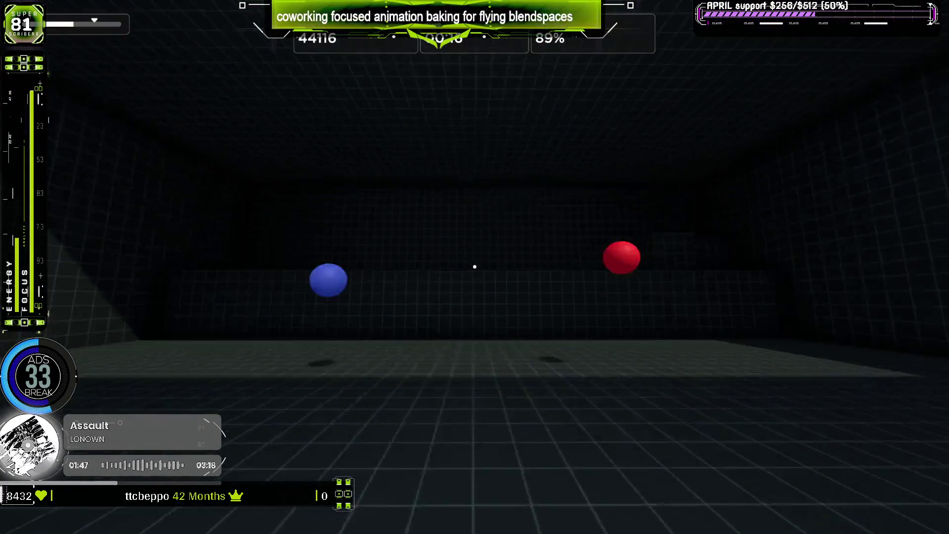
click(474, 267)
click(474, 267)
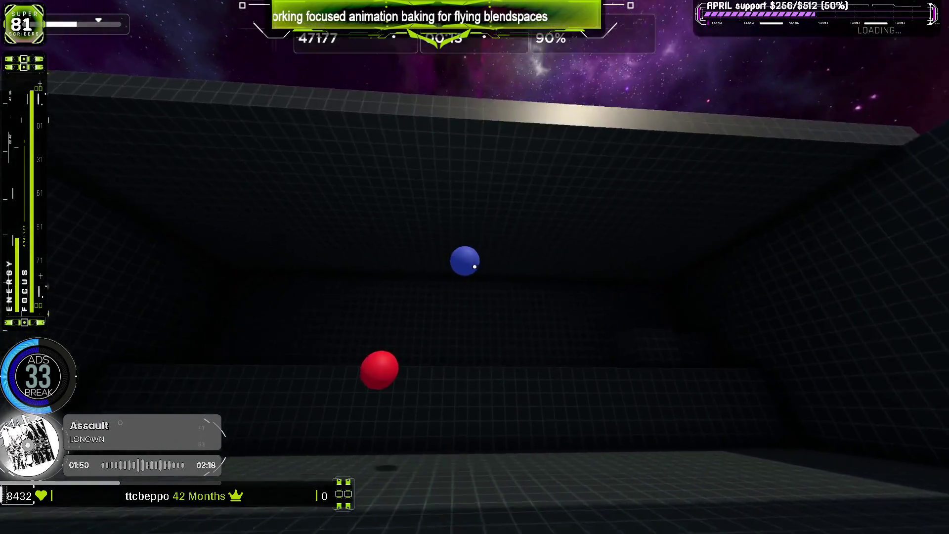
click(474, 267)
click(474, 267)
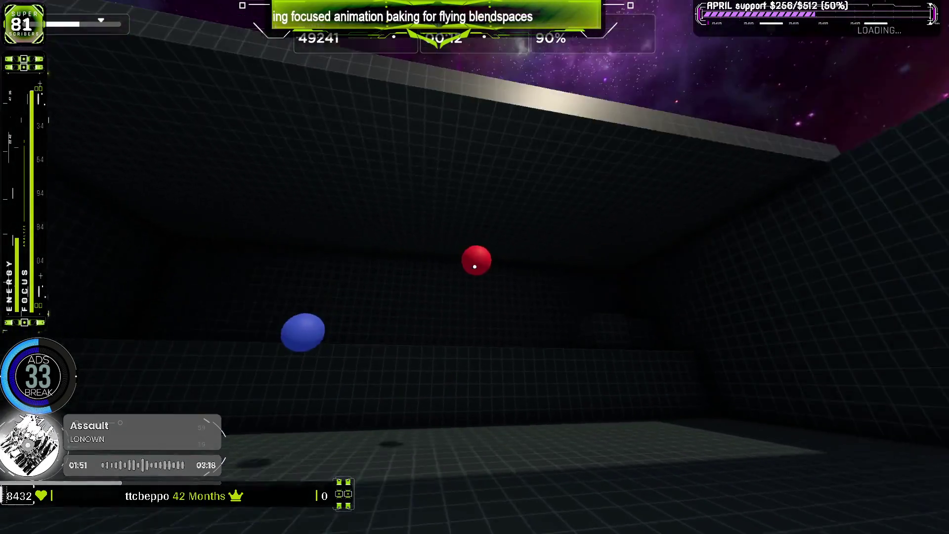
click(475, 267)
click(475, 267)
click(474, 266)
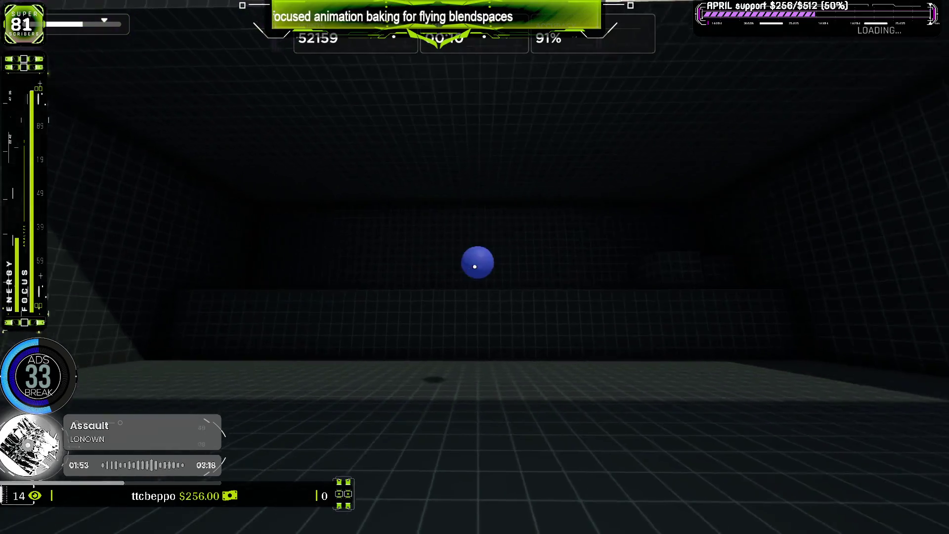
click(474, 267)
click(475, 267)
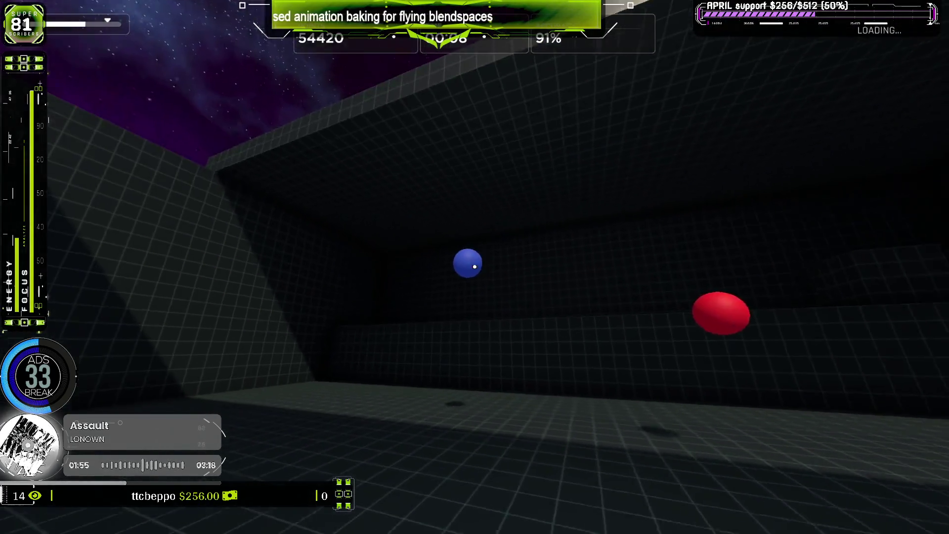
click(474, 266)
click(475, 267)
click(474, 266)
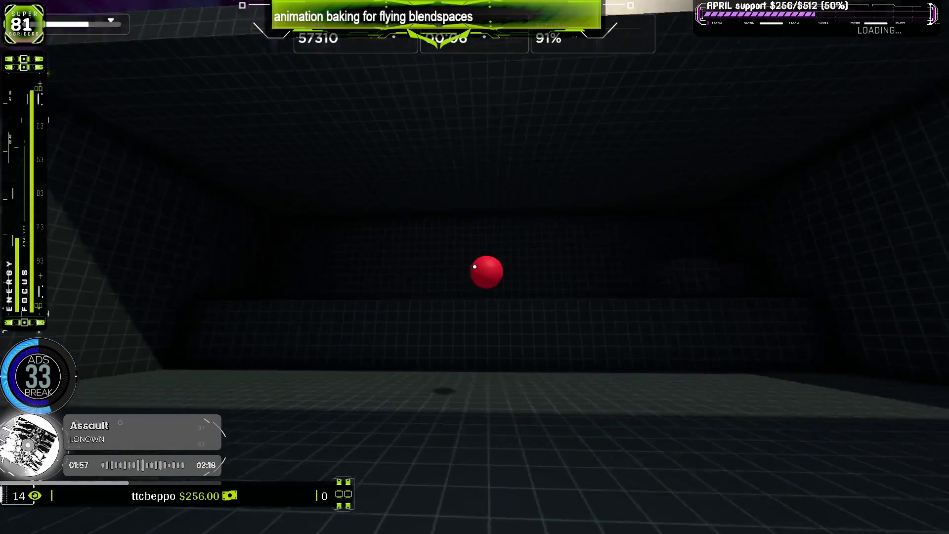
click(475, 267)
click(474, 267)
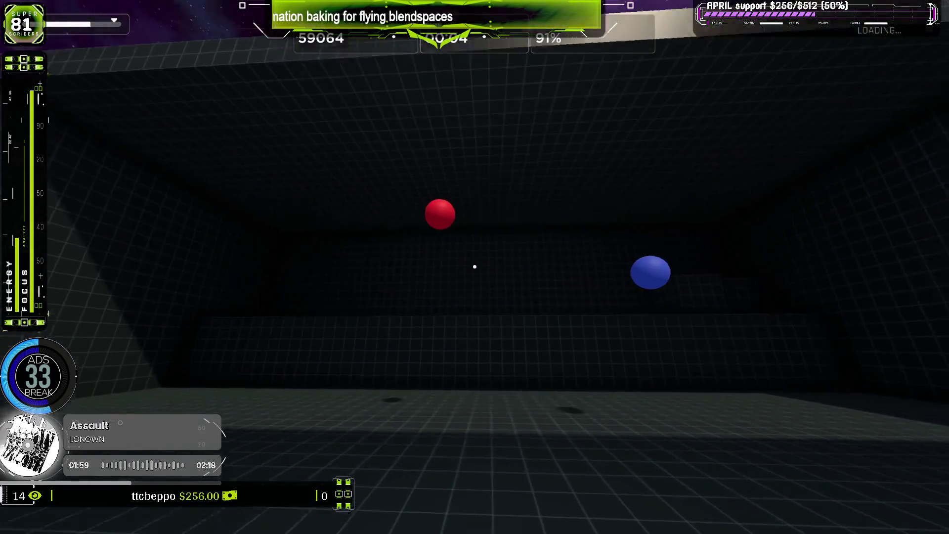
click(475, 267)
click(475, 267)
click(474, 266)
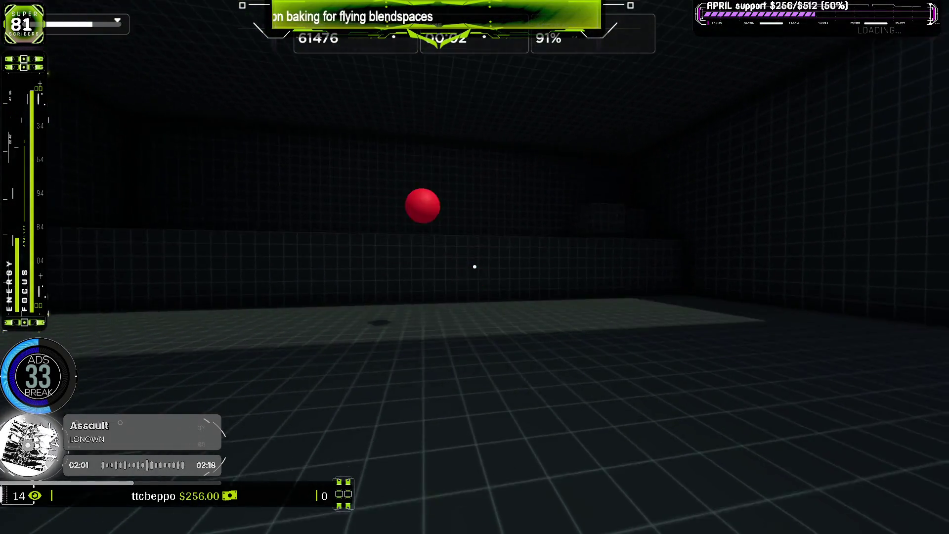
click(475, 267)
click(474, 267)
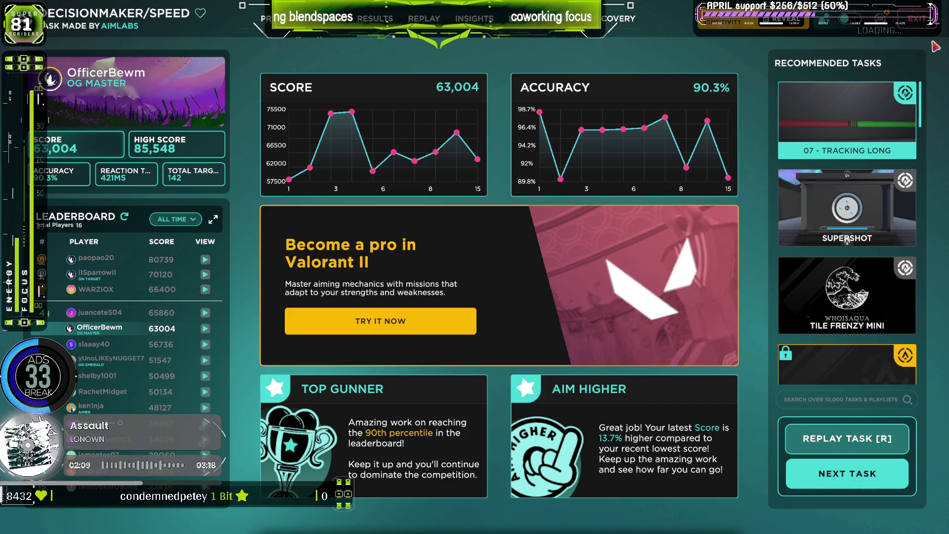
Exit the Decisionshot results and launch Gridshot (Ultimate) from the Flicking task category
key(Escape)
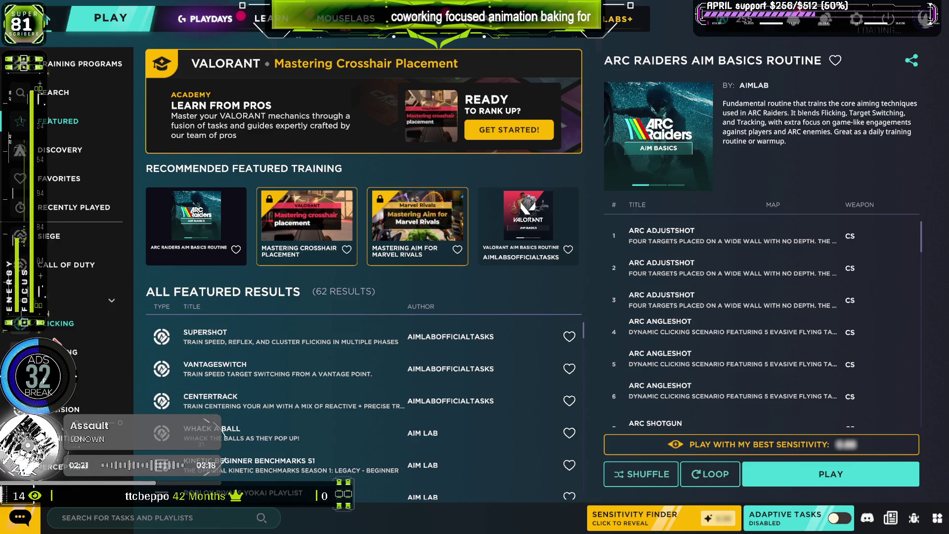
scroll(207, 340, down, 5)
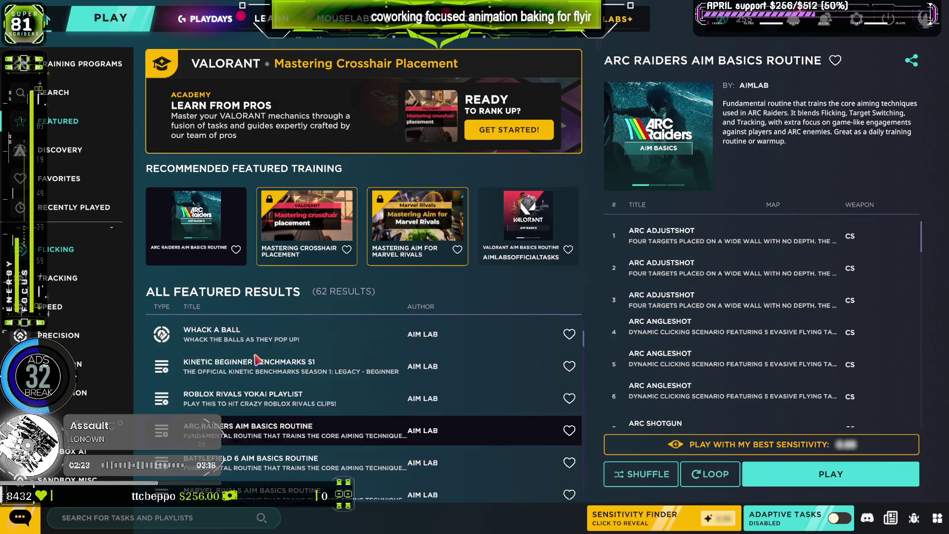
scroll(260, 361, up, 5)
scroll(261, 362, down, 5)
scroll(260, 361, down, 5)
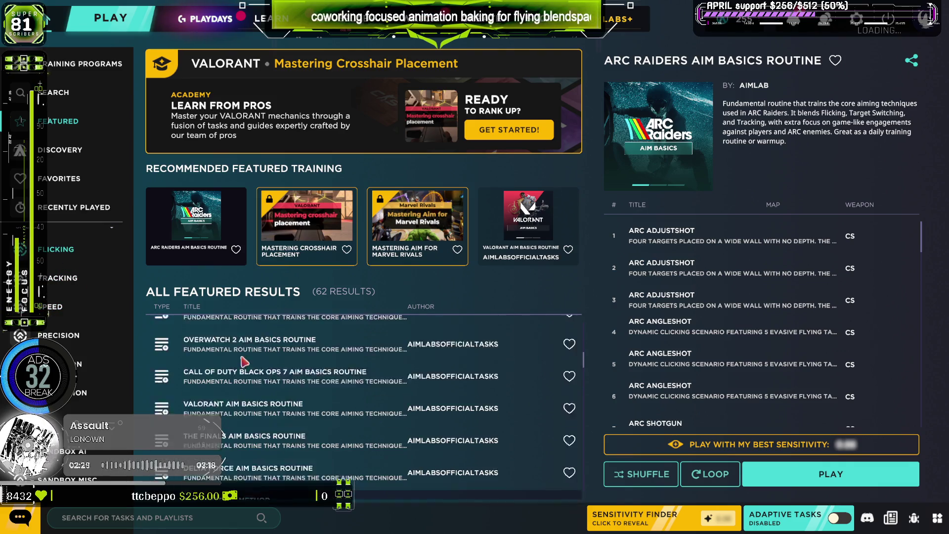
scroll(64, 265, up, 3)
click(56, 324)
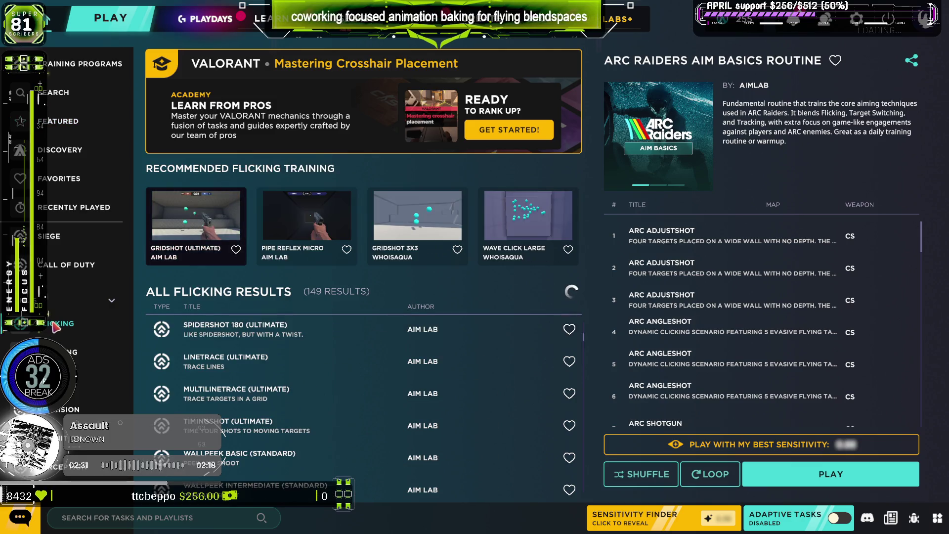
click(204, 234)
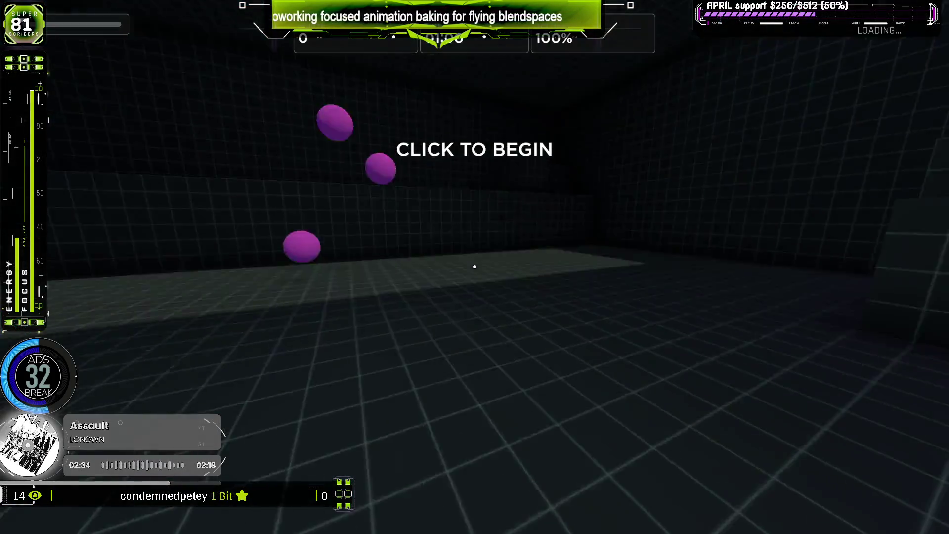
Start the Gridshot round and shoot purple targets, reaching 6260 points at 95% accuracy
click(475, 266)
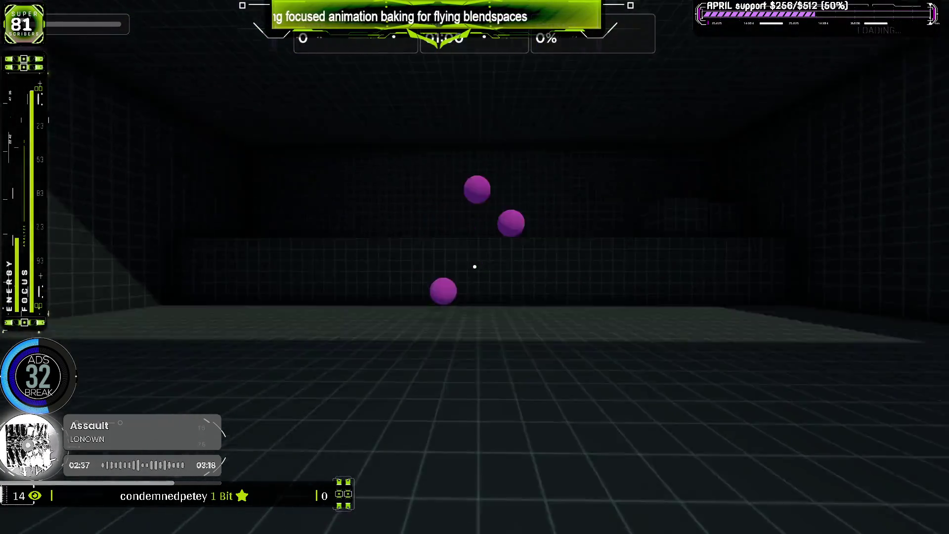
click(474, 267)
click(475, 267)
click(474, 267)
click(474, 267)
click(475, 266)
click(475, 267)
click(474, 266)
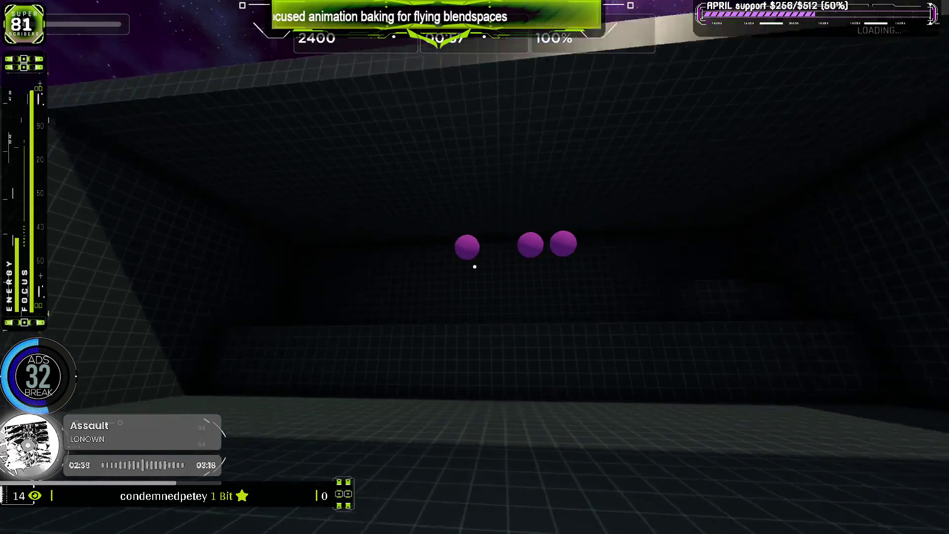
click(474, 267)
click(474, 267)
click(474, 267)
click(474, 267)
click(474, 267)
click(475, 267)
click(475, 267)
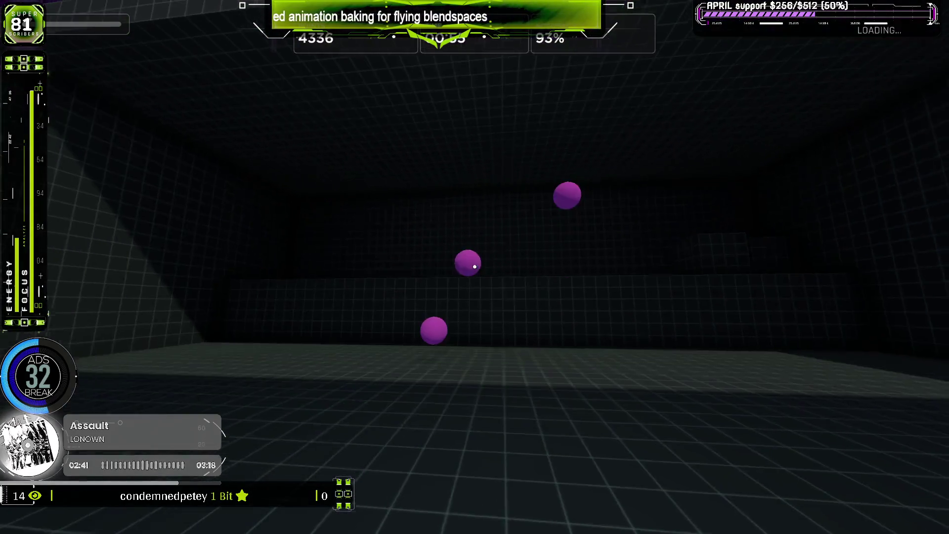
click(475, 266)
click(475, 267)
click(475, 267)
click(474, 267)
click(475, 267)
click(475, 267)
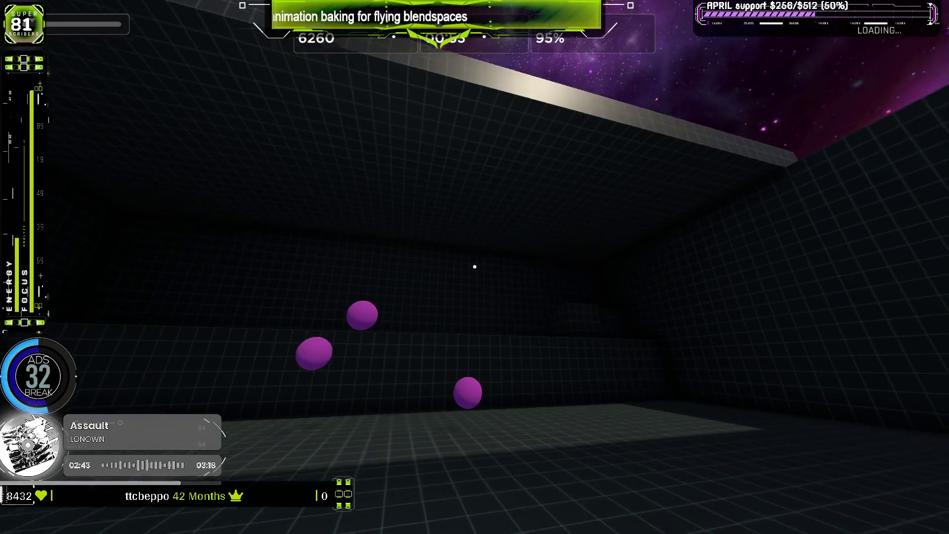
click(475, 267)
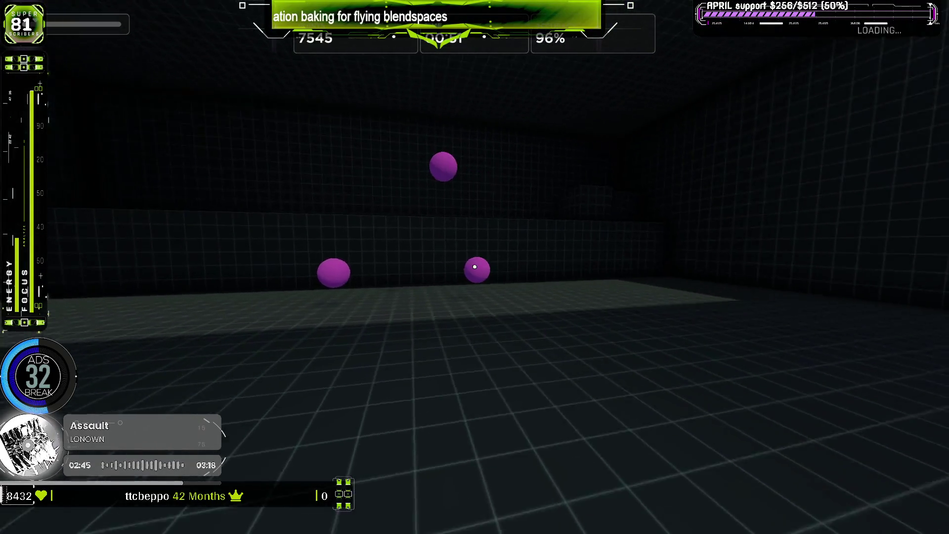